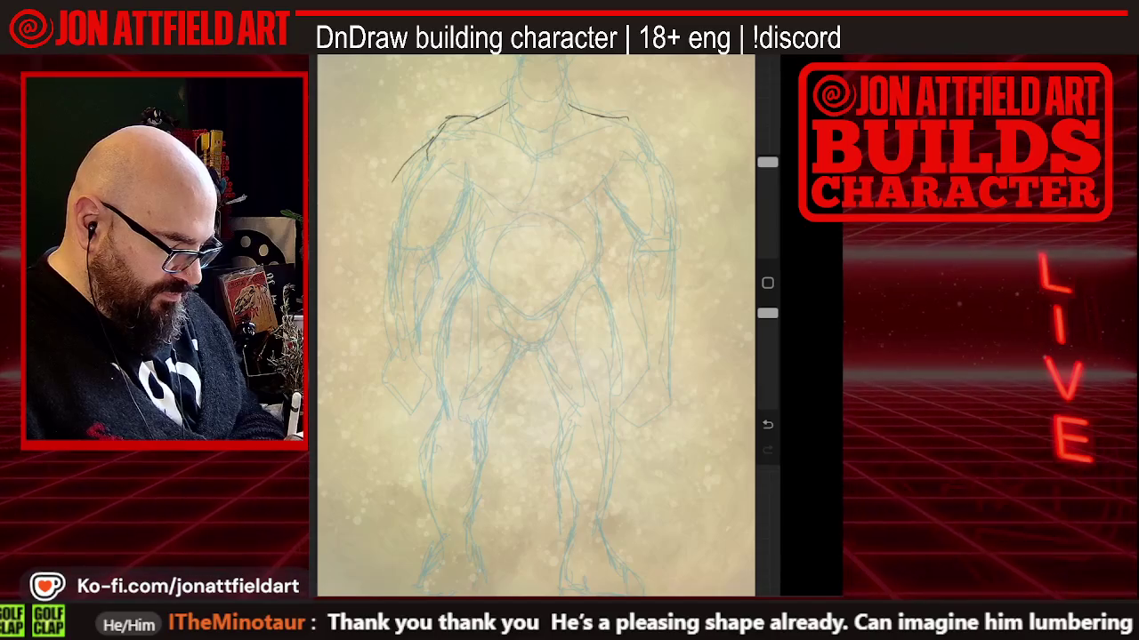
Ink the left shoulder and arm, a blocky fist, and two long parallel staff lines in black pencil
left_click_drag(396, 175, 368, 222)
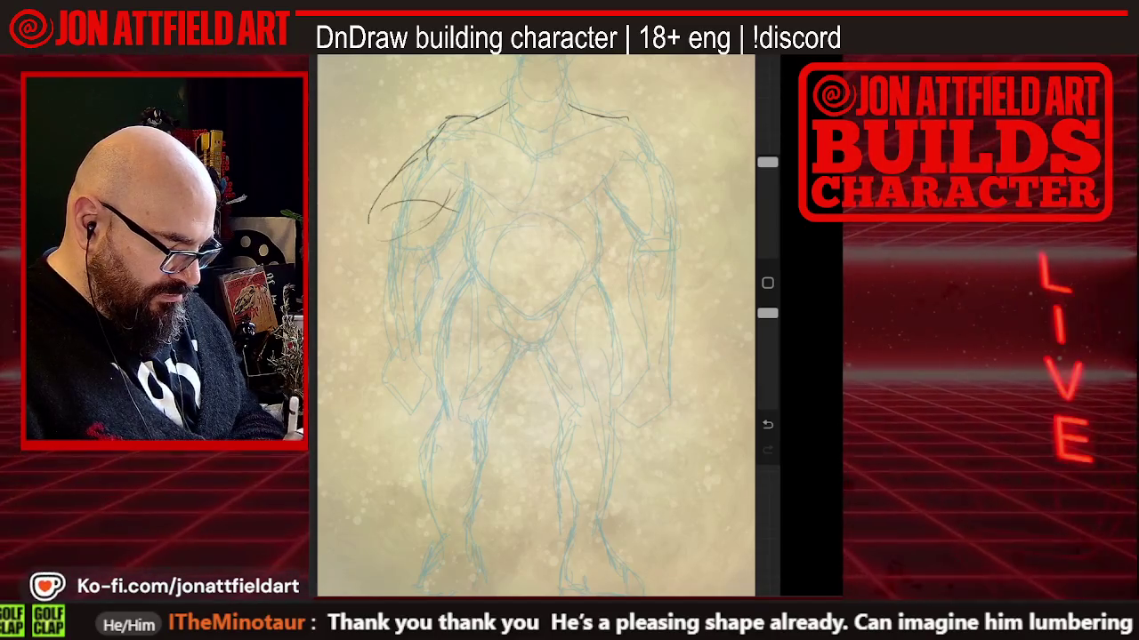
mouse_move(356, 230)
left_mouse_down()
mouse_move(392, 247)
mouse_move(352, 264)
left_mouse_up()
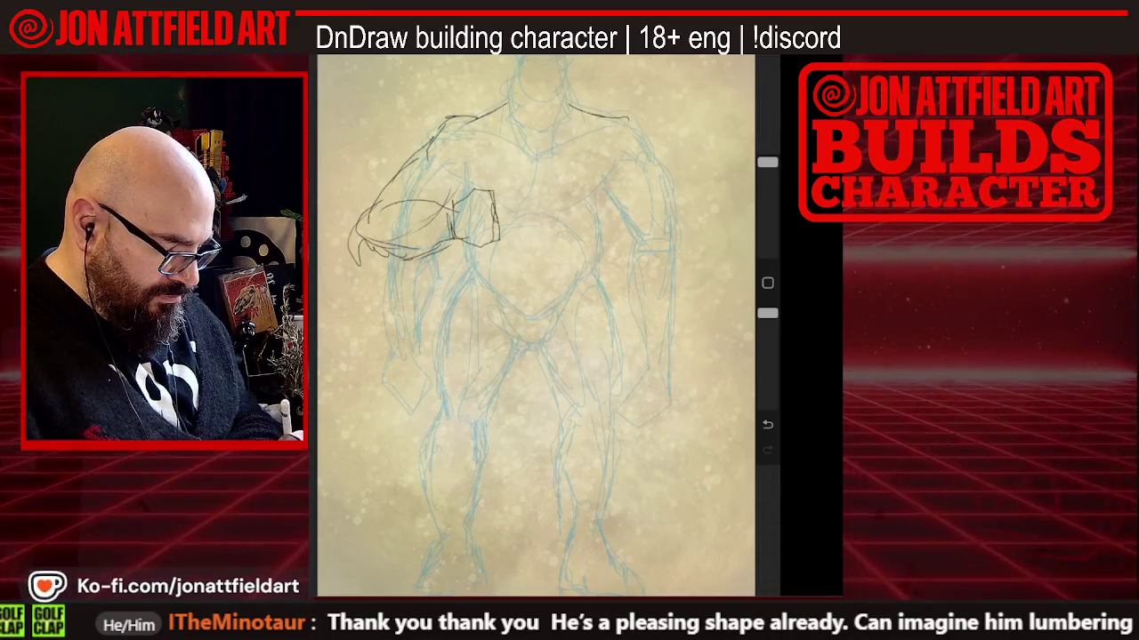
left_click_drag(459, 190, 491, 244)
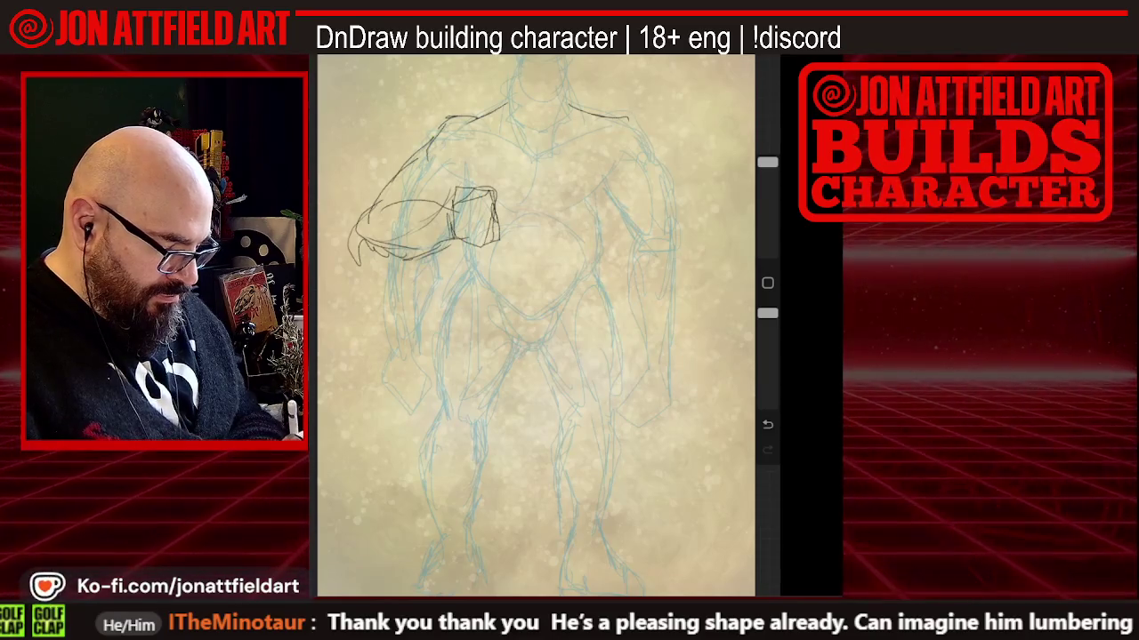
left_click_drag(492, 57, 481, 171)
left_click_drag(476, 57, 432, 518)
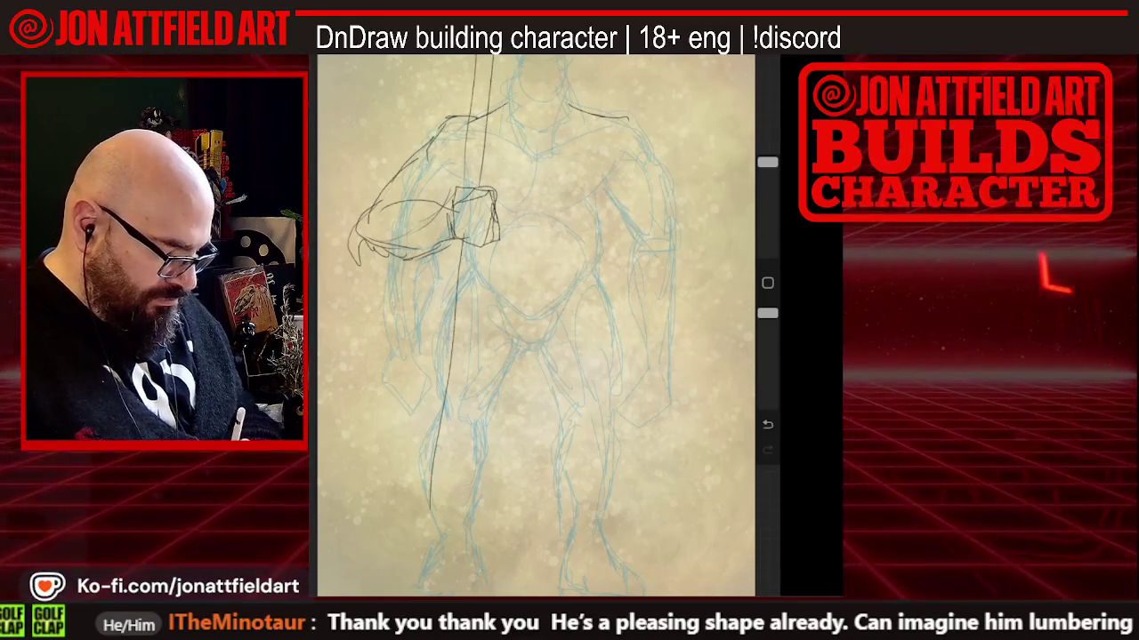
scroll(536, 325, "down", 2)
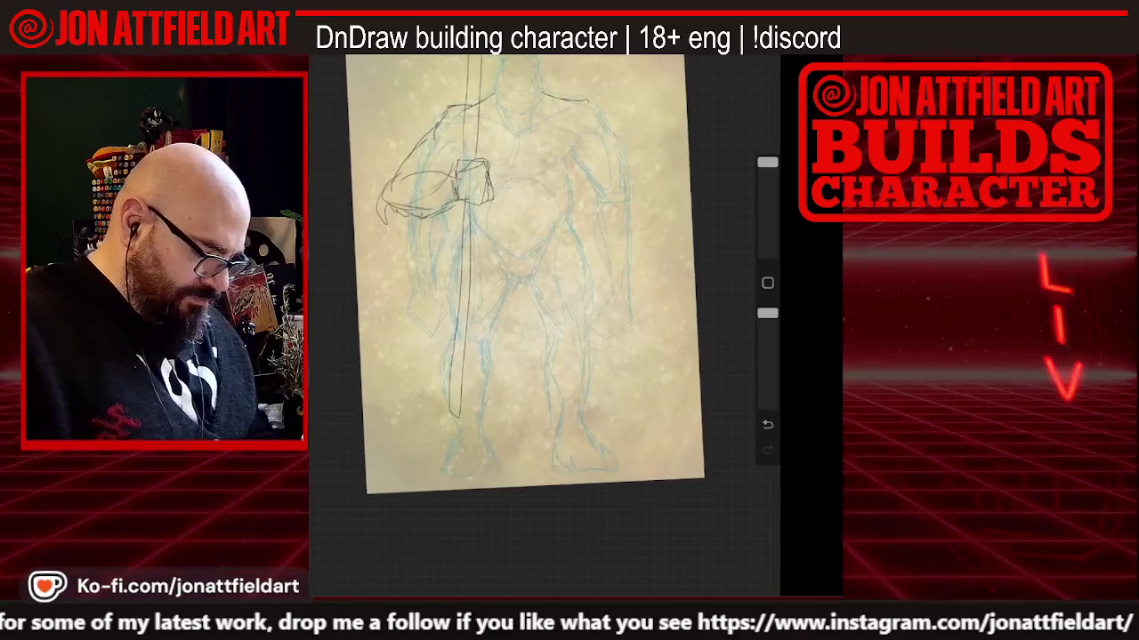
Trace the right shoulder and right arm in black pencil over the blue sketch
scroll(547, 288, "down", 1)
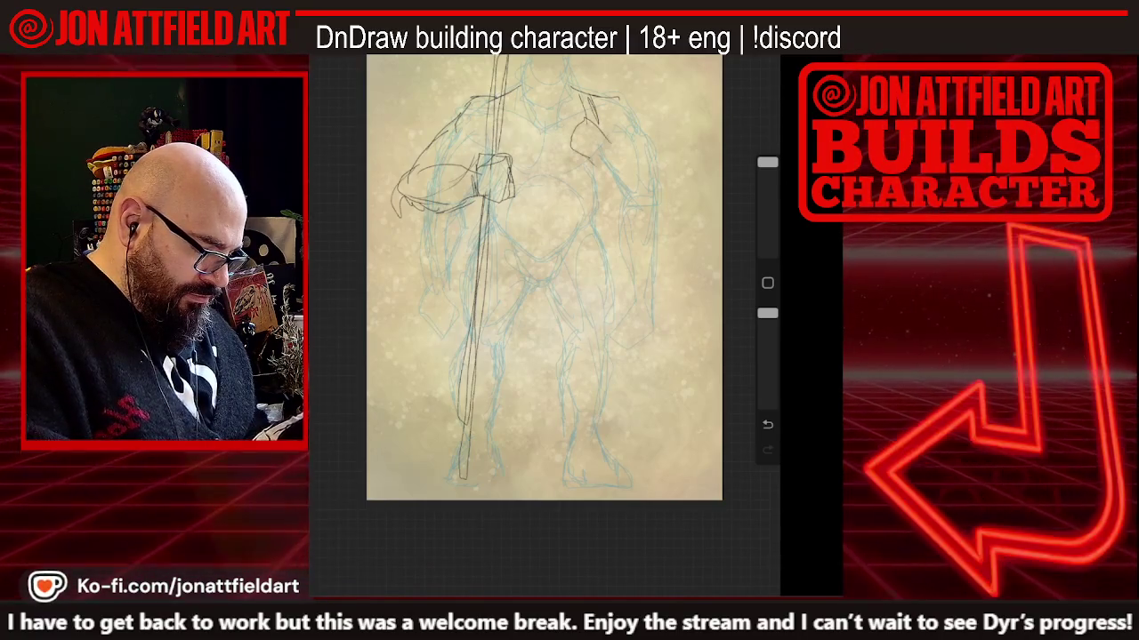
mouse_move(610, 131)
left_mouse_down()
mouse_move(609, 164)
mouse_move(601, 158)
left_mouse_up()
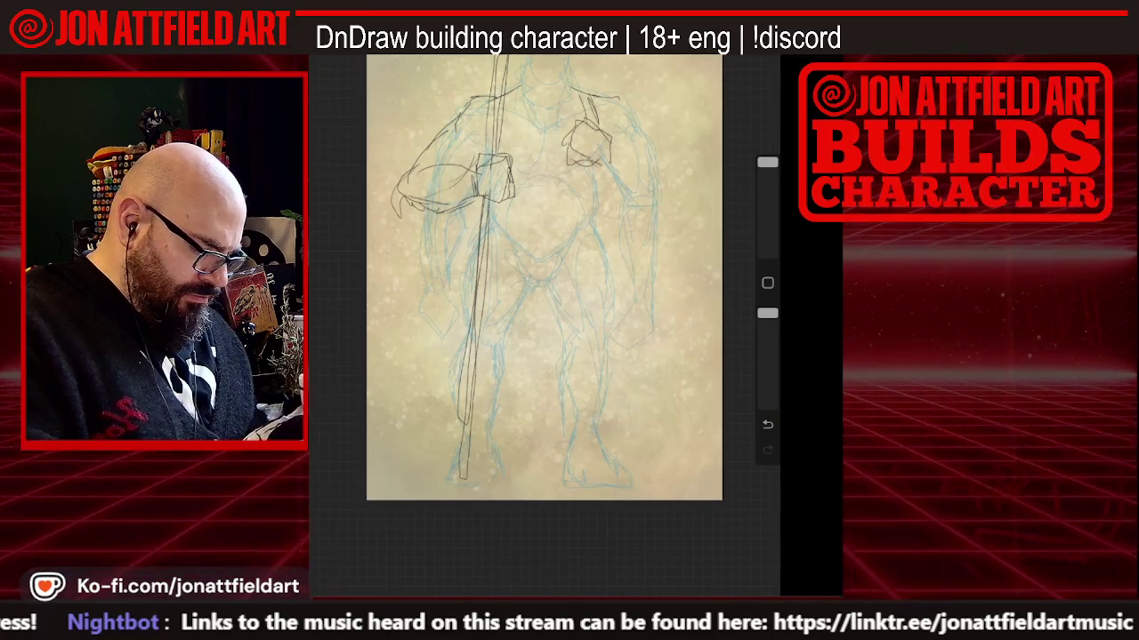
left_click_drag(650, 149, 660, 233)
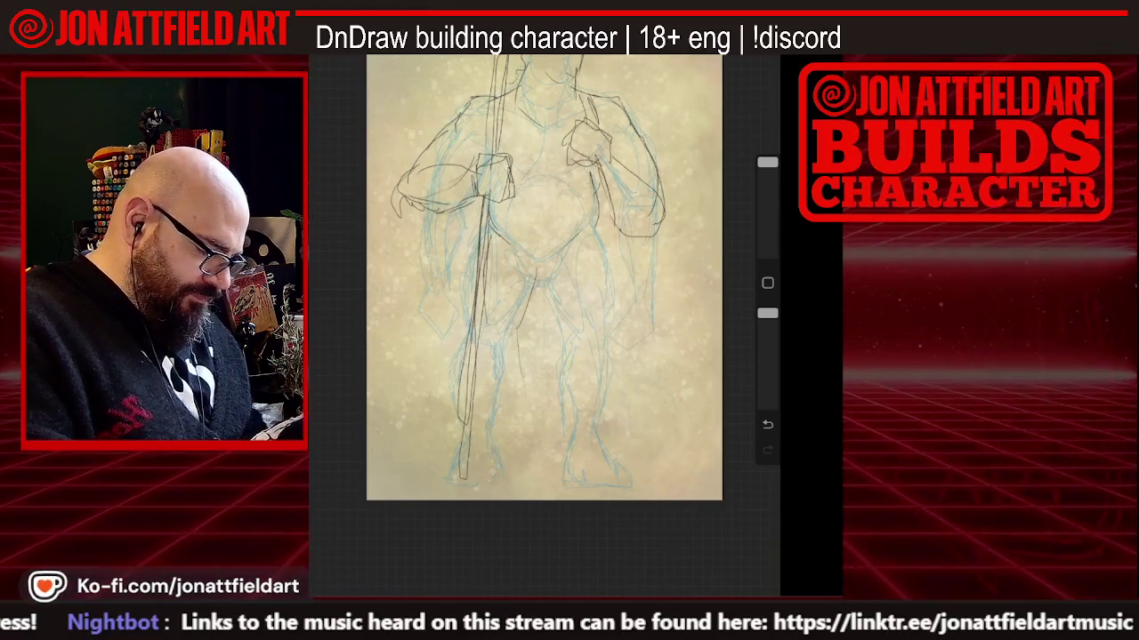
Draw two curved belt strokes across the belly, then start the right knee and left leg lines
left_click_drag(510, 235, 592, 222)
left_click_drag(488, 231, 601, 220)
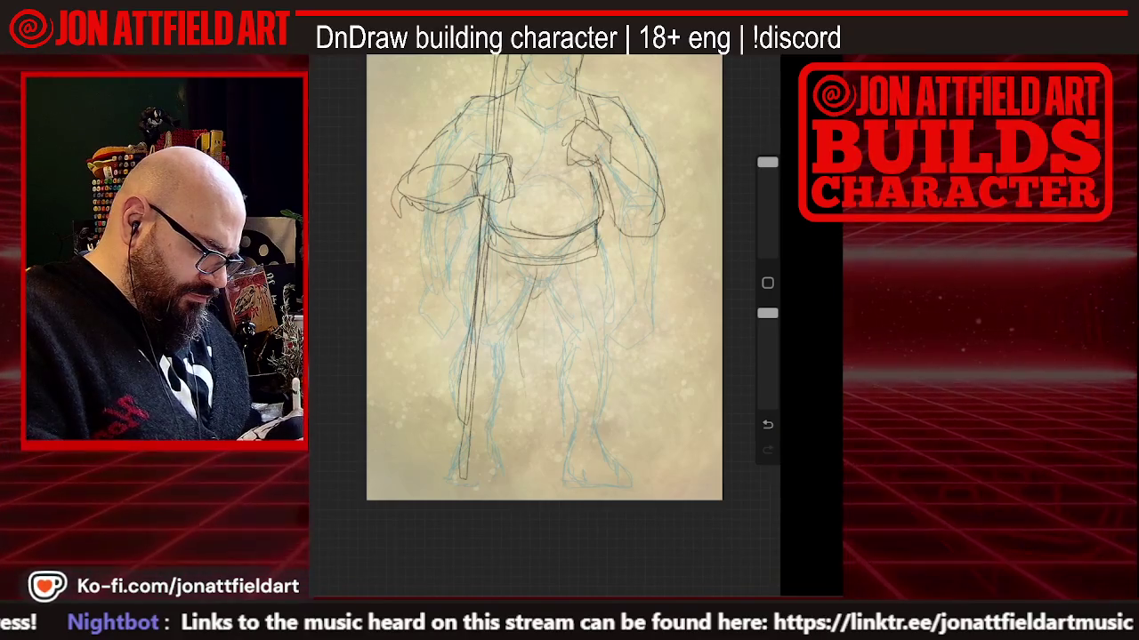
left_click_drag(604, 343, 575, 370)
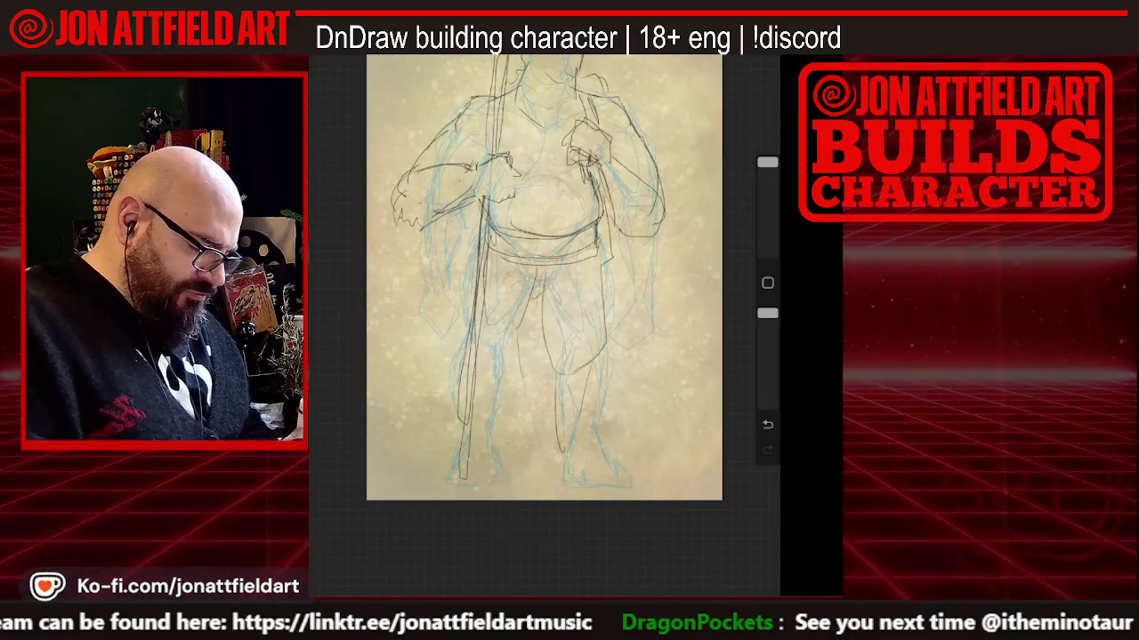
left_click_drag(466, 286, 438, 363)
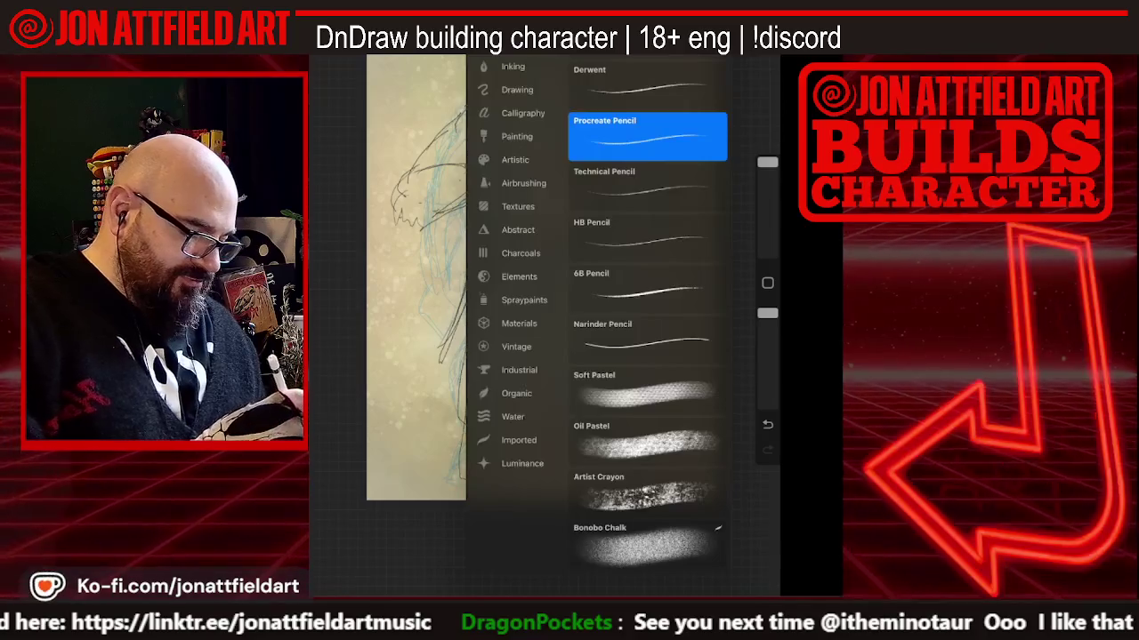
Close the Brush Library and zoom the canvas to review the fully inked figure
left_click(410, 267)
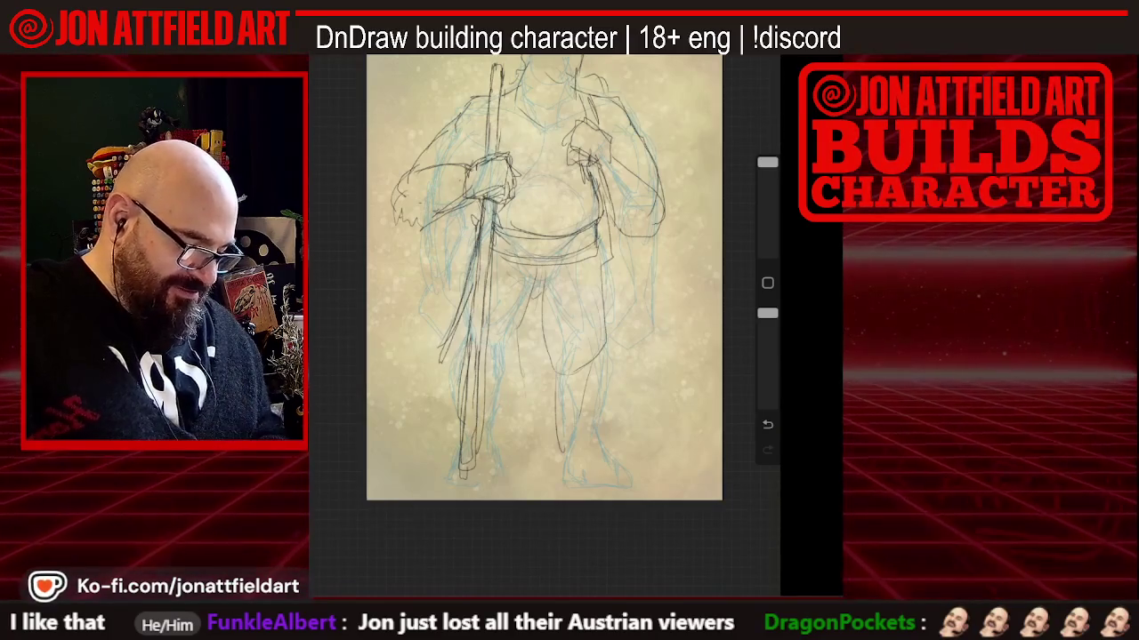
scroll(545, 276, "down", 2)
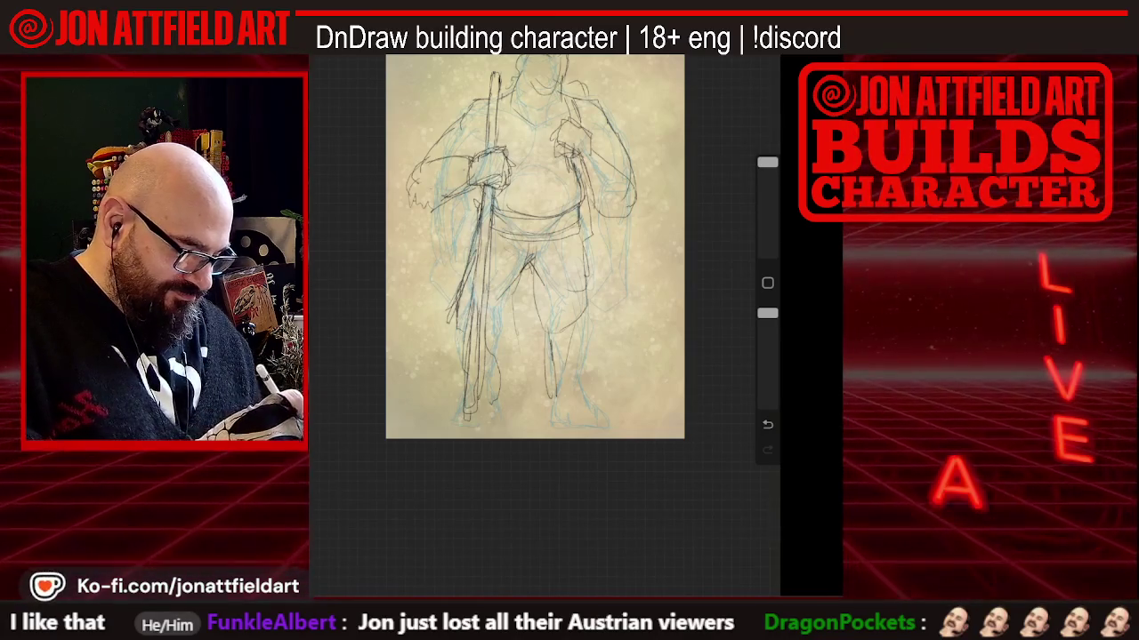
scroll(534, 246, "up", 3)
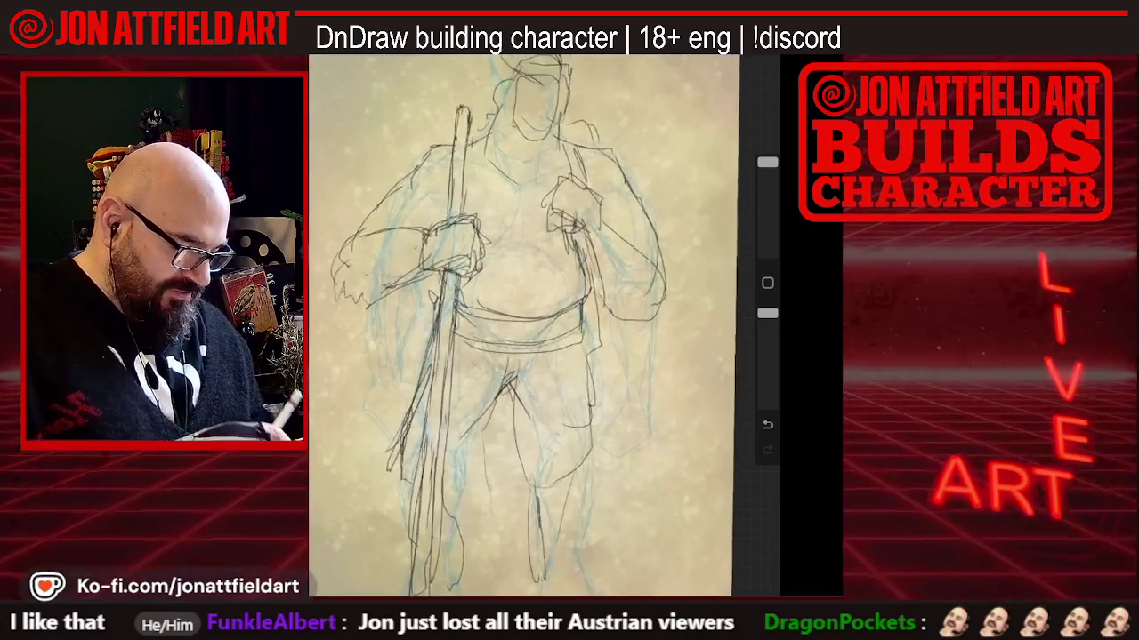
Lasso the figure's head with a freehand selection and shrink it slightly with Transform
key("v")
key("s")
left_click_drag(489, 134, 485, 67)
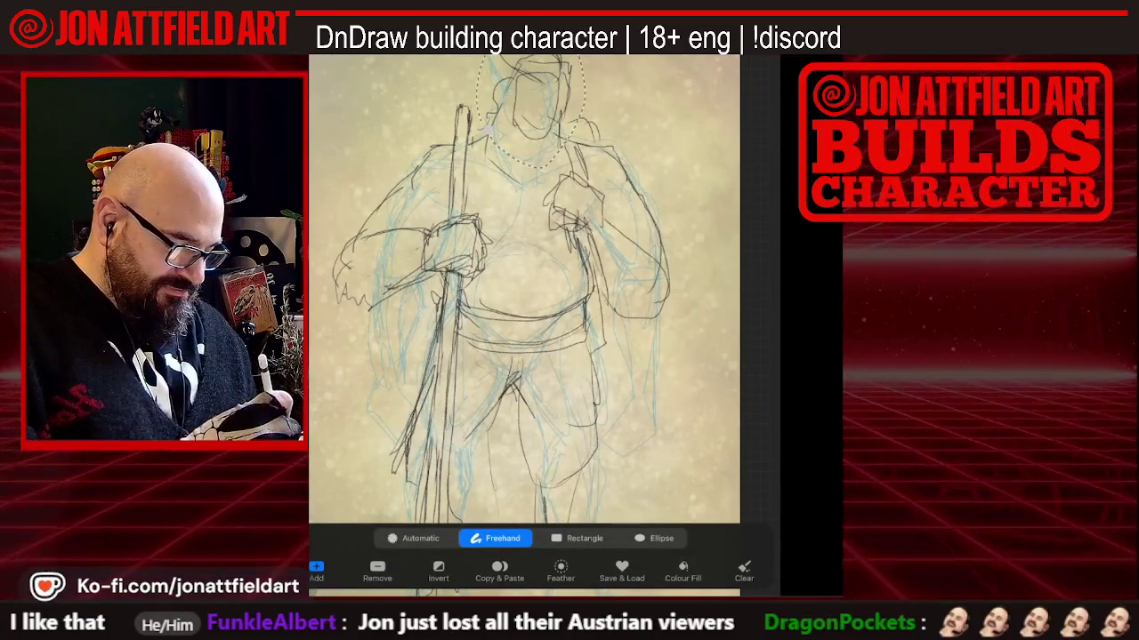
key("v")
left_click_drag(578, 92, 566, 99)
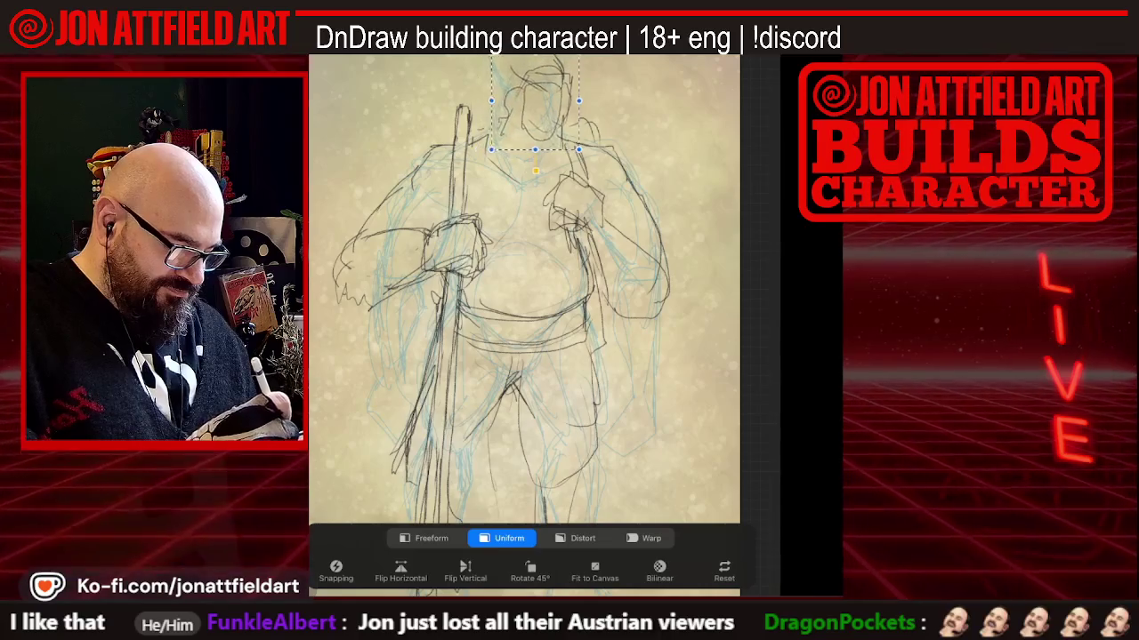
key("v")
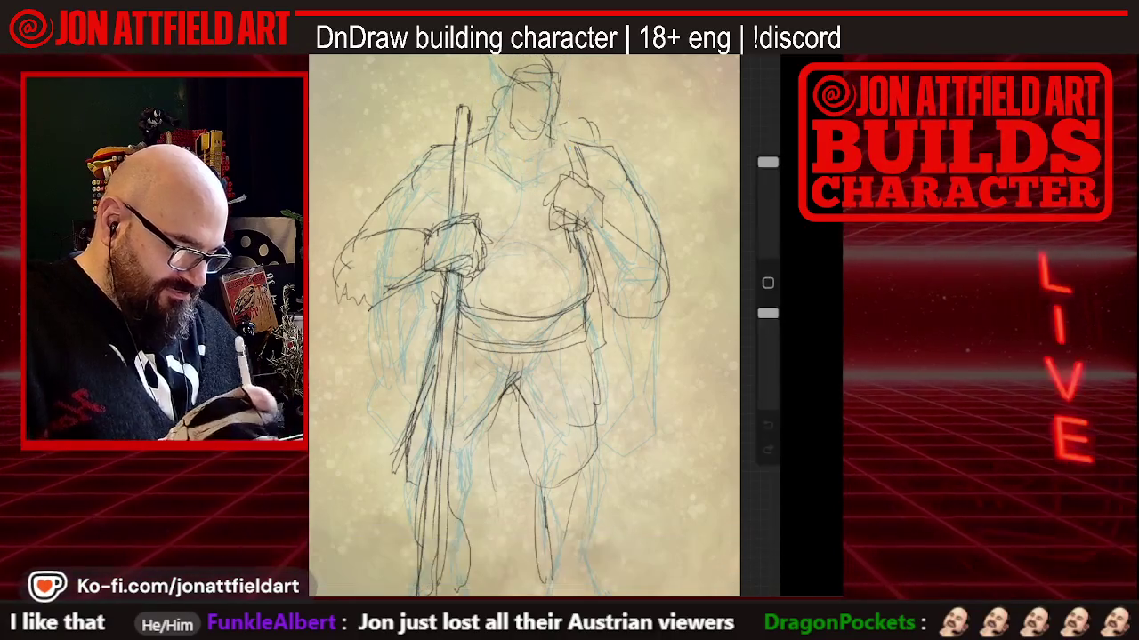
scroll(524, 325, "down", 3)
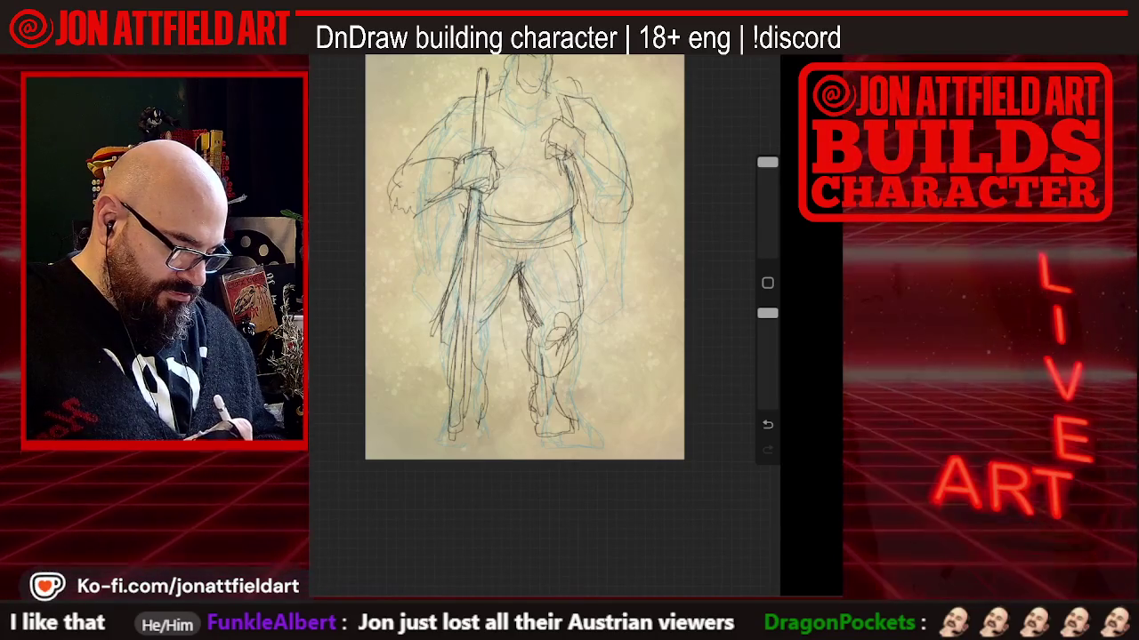
Add extra pencil strokes along the lower-left leg, plus a vertical leg line and a faint stroke beside it
scroll(522, 267, "up", 2)
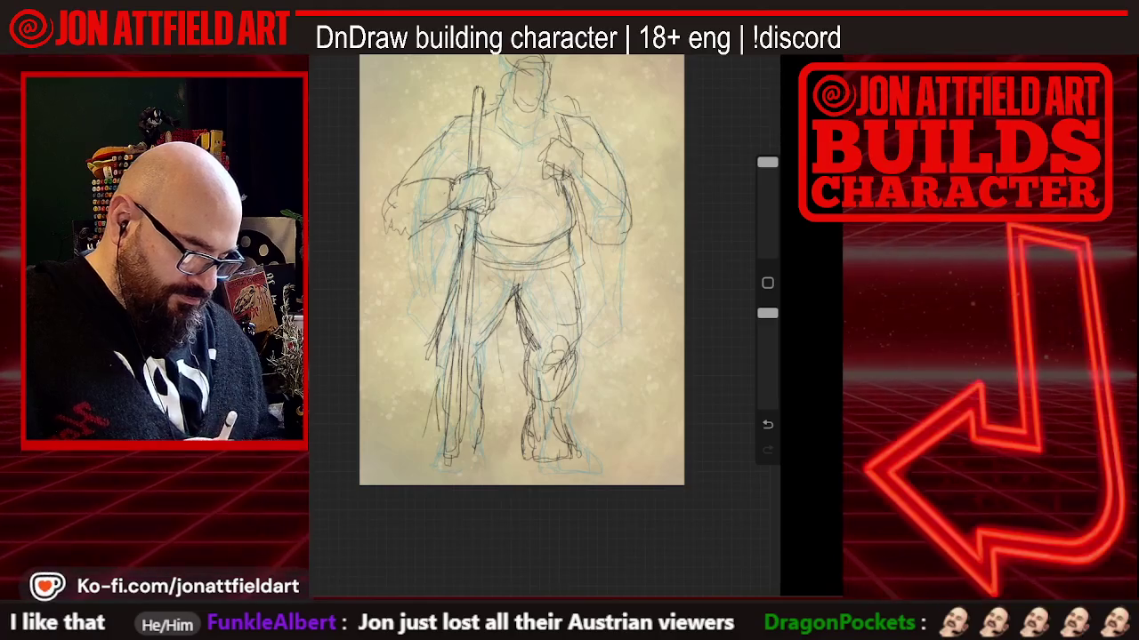
scroll(522, 270, "down", 2)
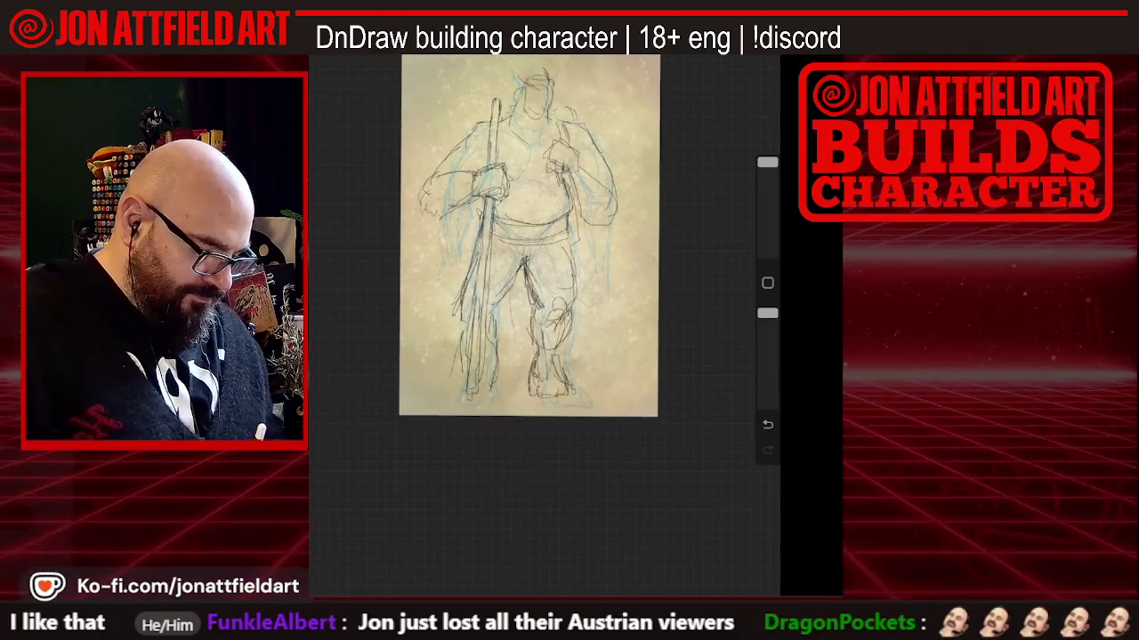
left_click_drag(445, 343, 431, 391)
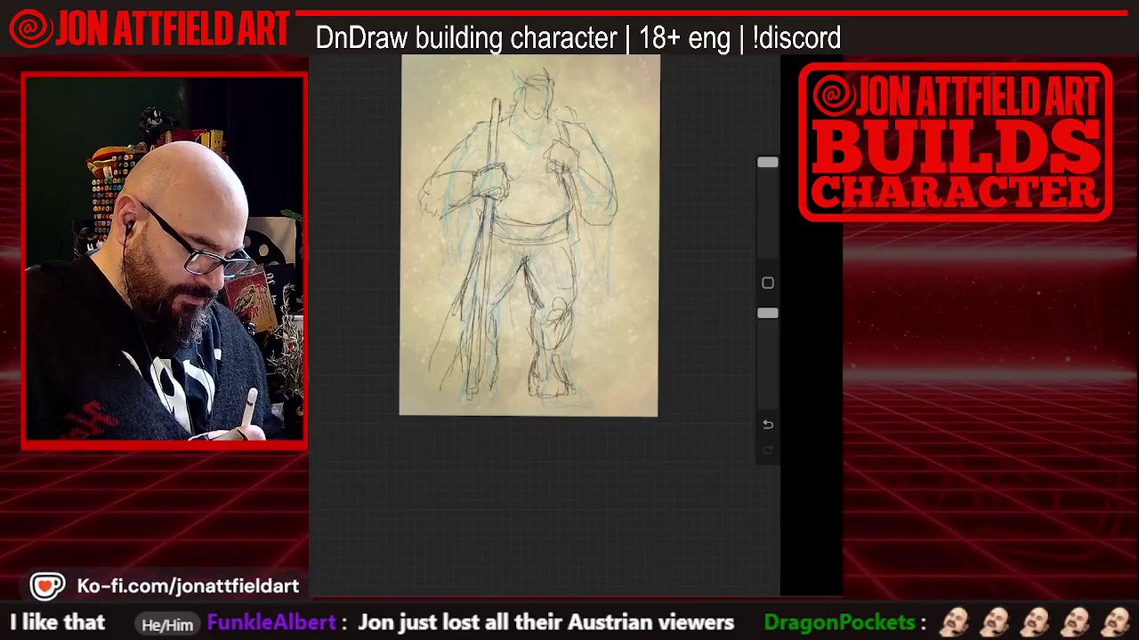
scroll(556, 258, "up", 3)
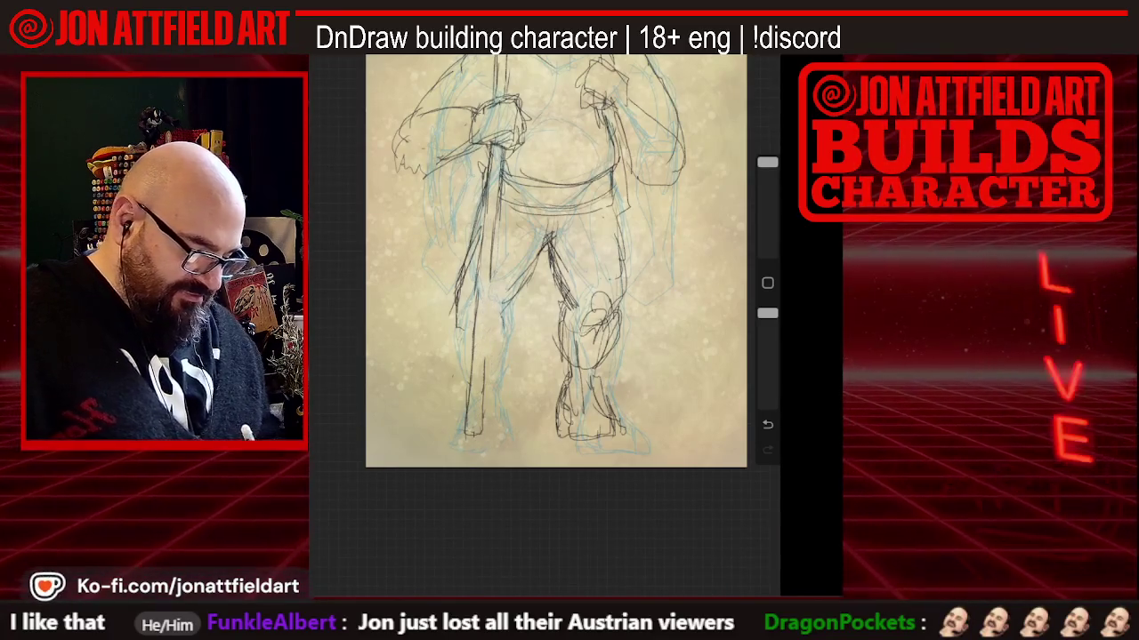
scroll(556, 261, "down", 2)
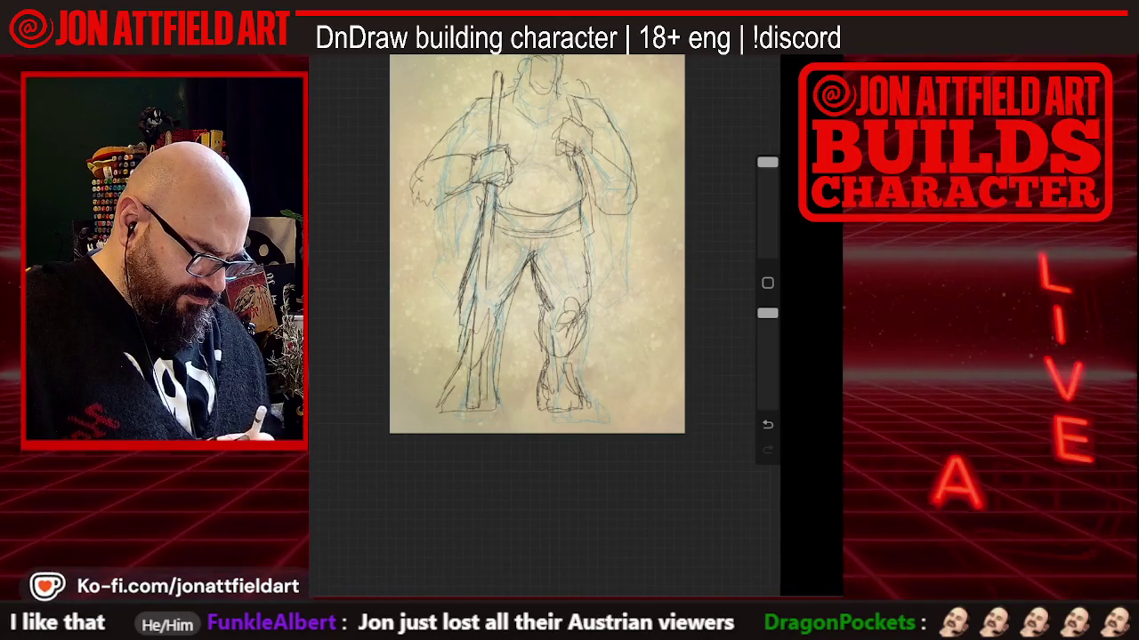
left_click_drag(469, 255, 469, 327)
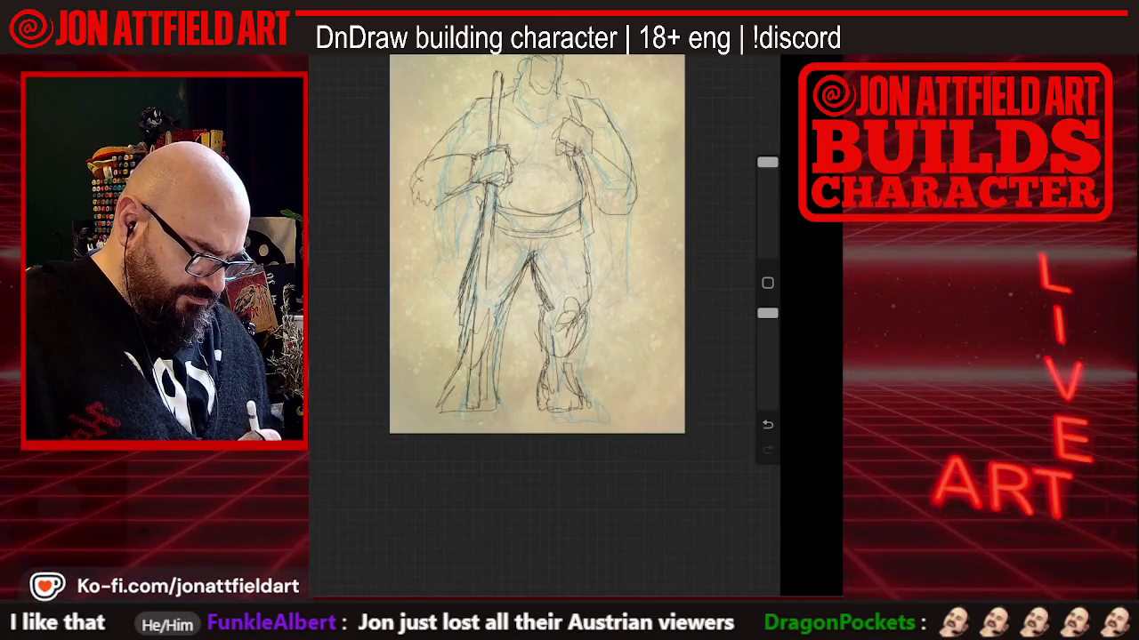
left_click_drag(519, 279, 495, 323)
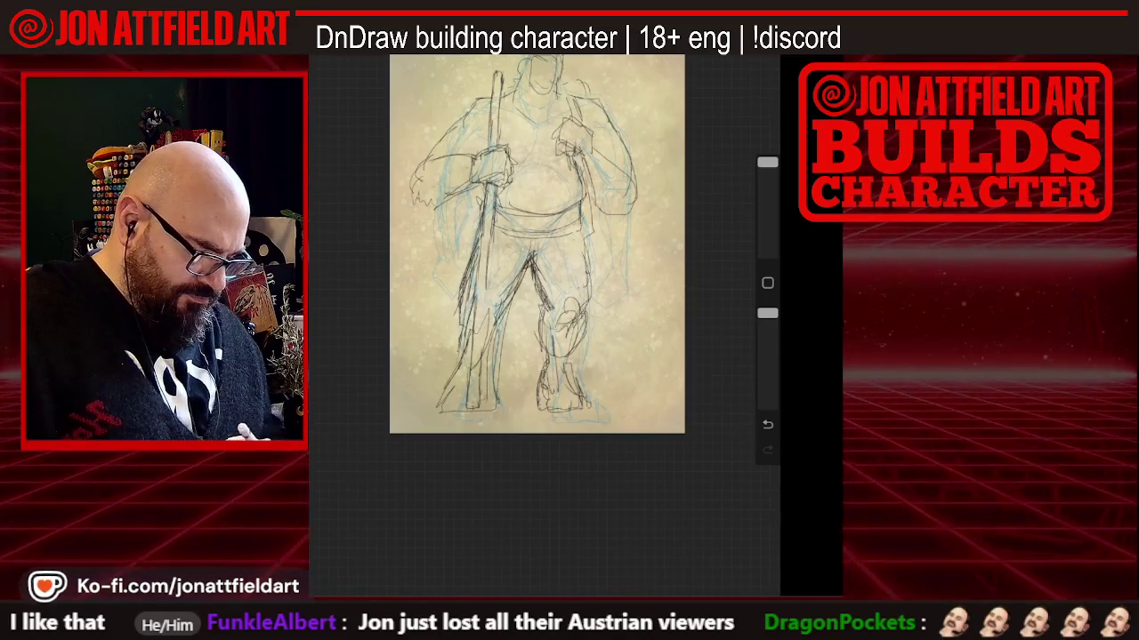
Lasso the right-hand leg from the belt down, tilt it slightly and nudge it up and right
key("s")
mouse_move(532, 238)
left_mouse_down()
mouse_move(607, 381)
mouse_move(516, 322)
left_mouse_up()
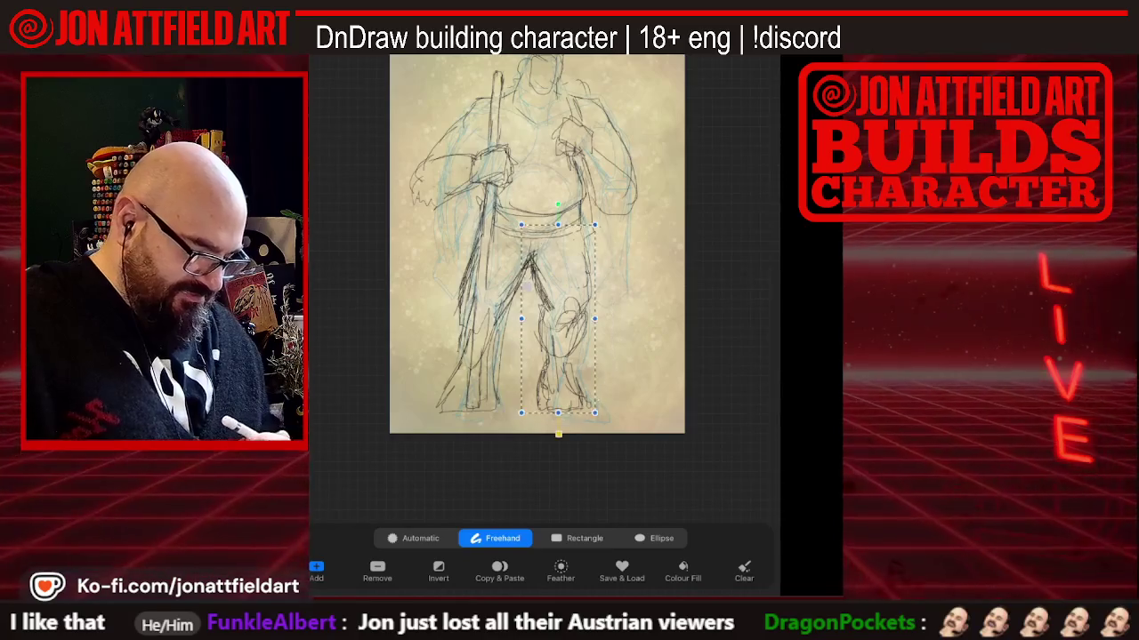
key("v")
left_click_drag(553, 210, 544, 207)
left_click_drag(570, 312, 575, 307)
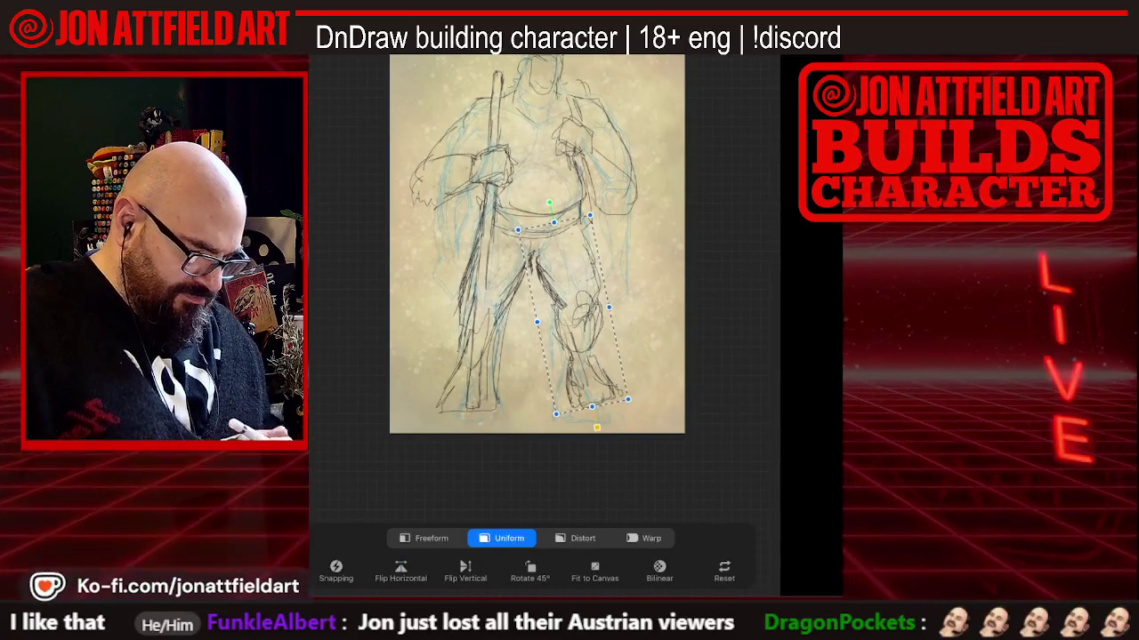
key("v")
Lasso the right foot, rotate it clockwise and resize it slightly
key("s")
left_click_drag(605, 354, 556, 360)
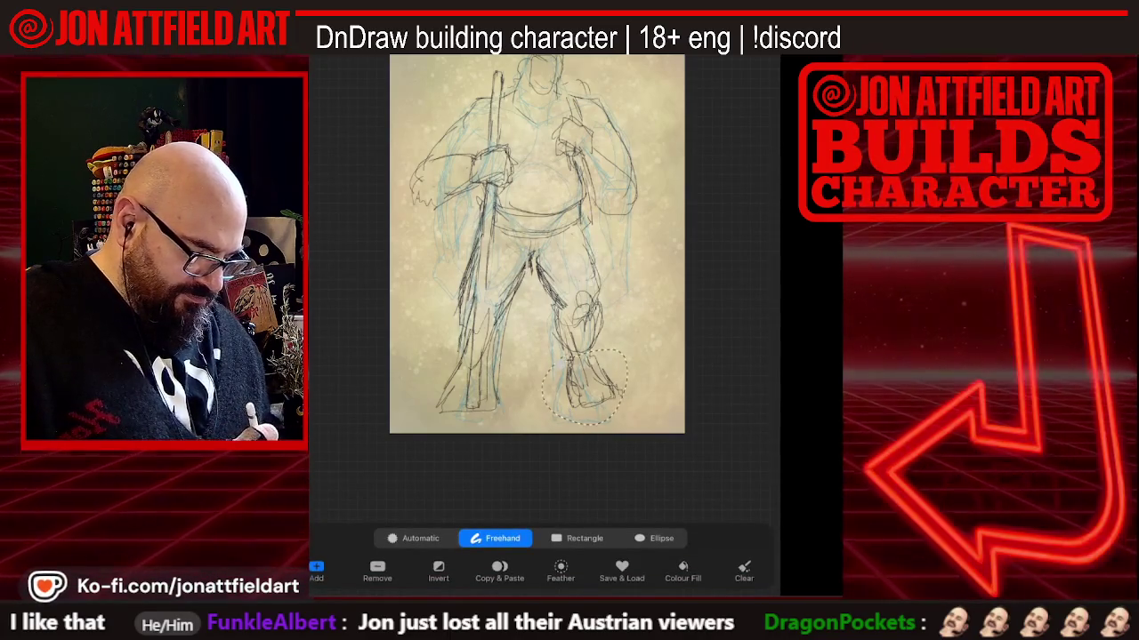
key("v")
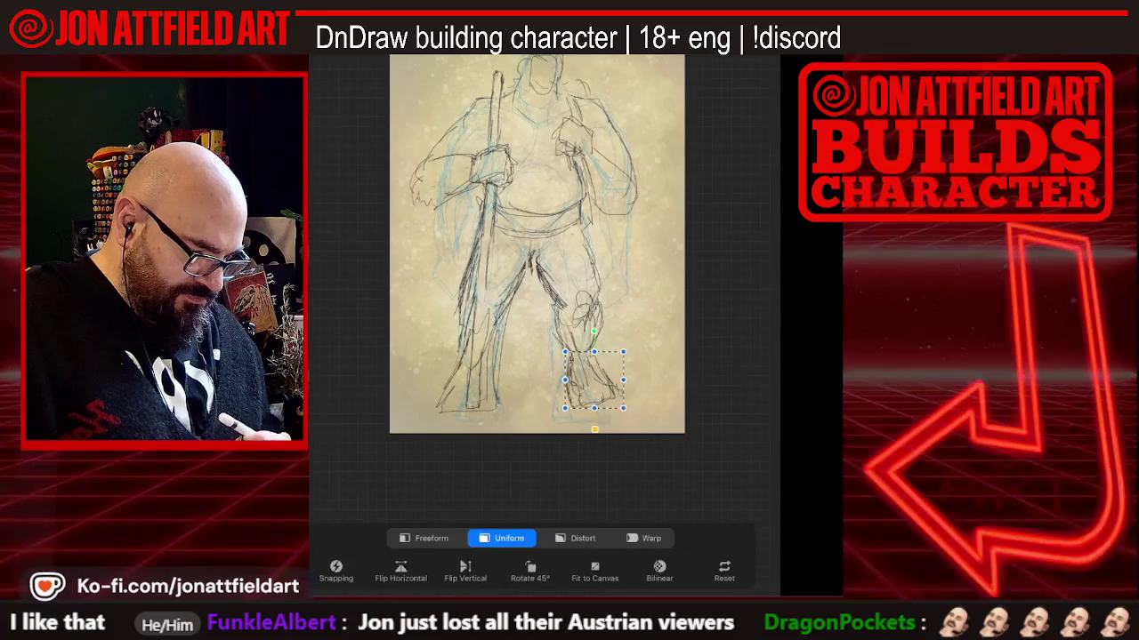
left_click_drag(594, 331, 605, 333)
mouse_move(565, 407)
left_mouse_down()
mouse_move(559, 400)
mouse_move(583, 382)
left_mouse_up()
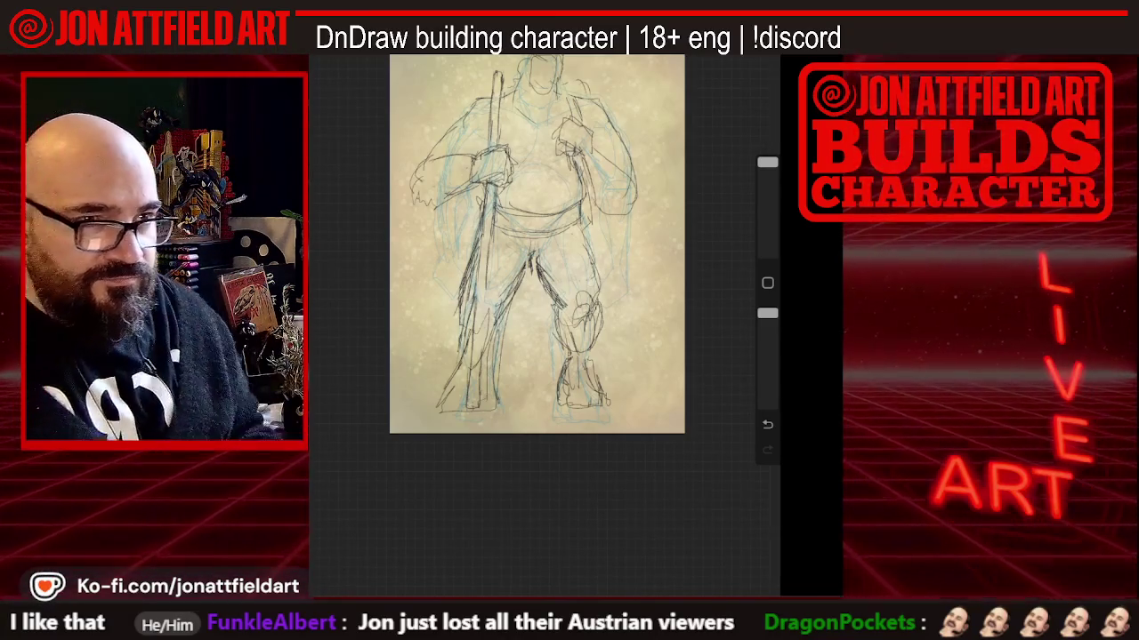
Zoom in, add a short pencil stroke to the lower-left leg, then zoom back out
scroll(519, 290, "up", 2)
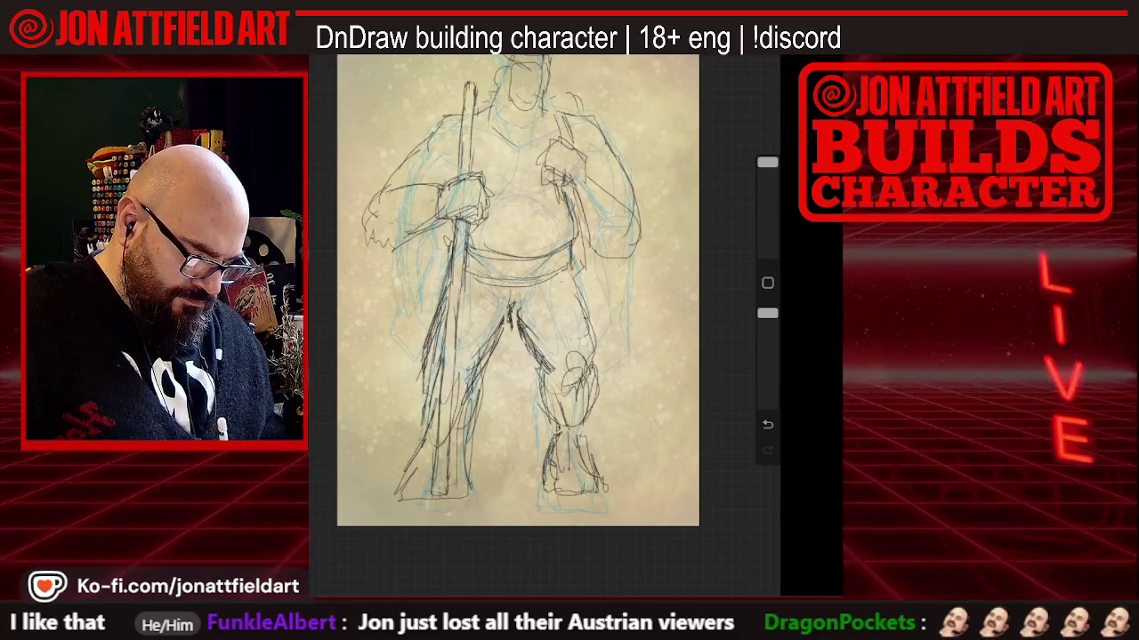
left_click_drag(413, 459, 388, 507)
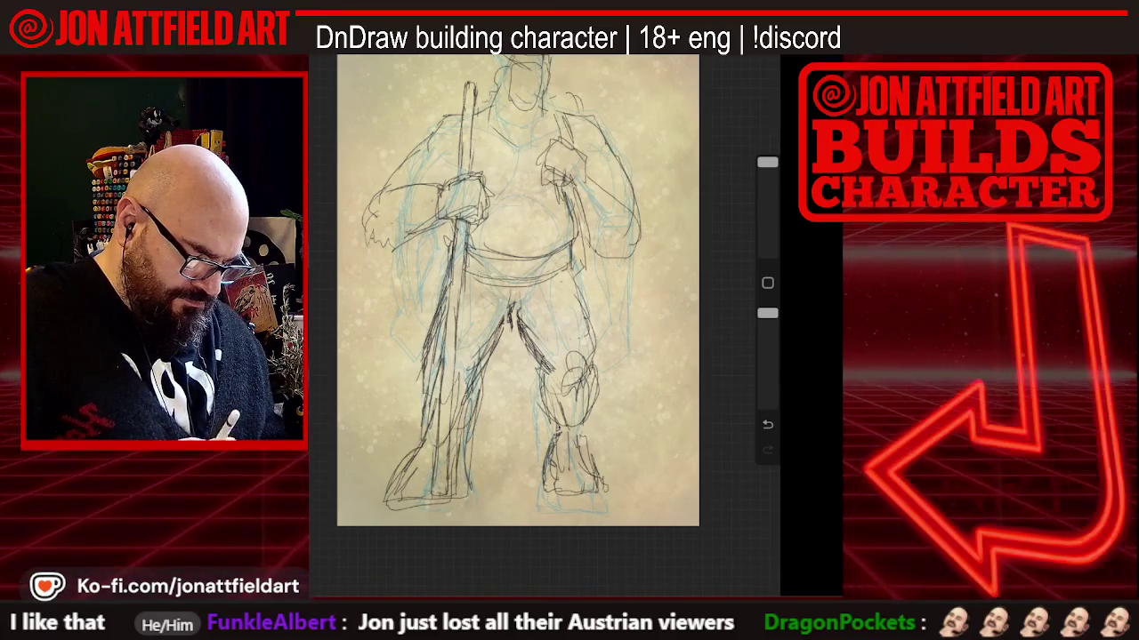
scroll(518, 291, "down", 2)
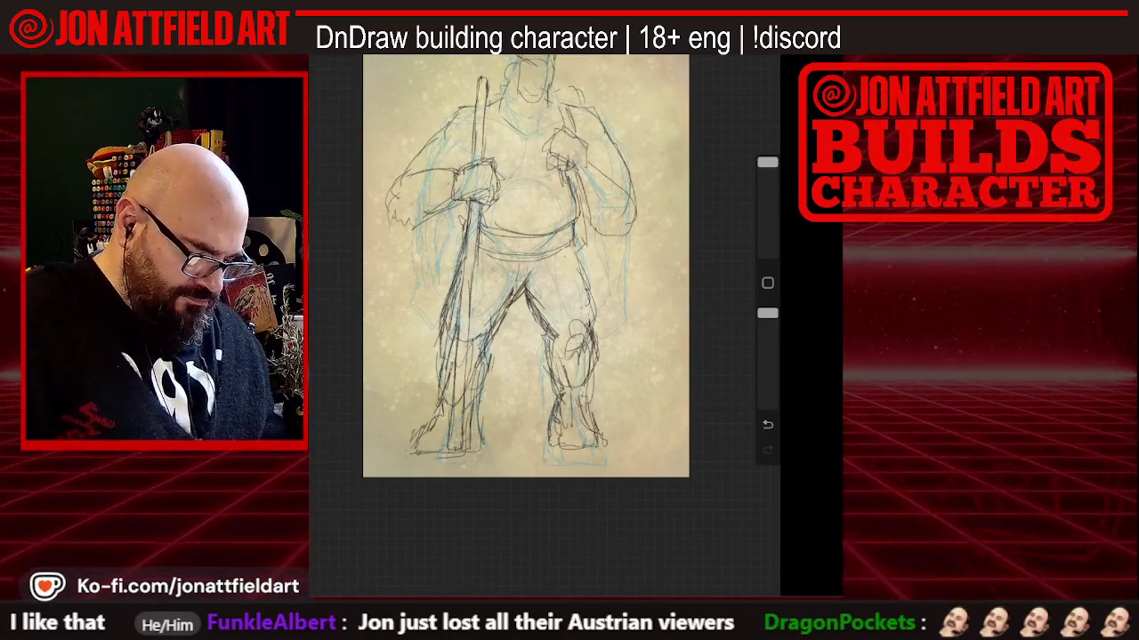
scroll(525, 267, "down", 2)
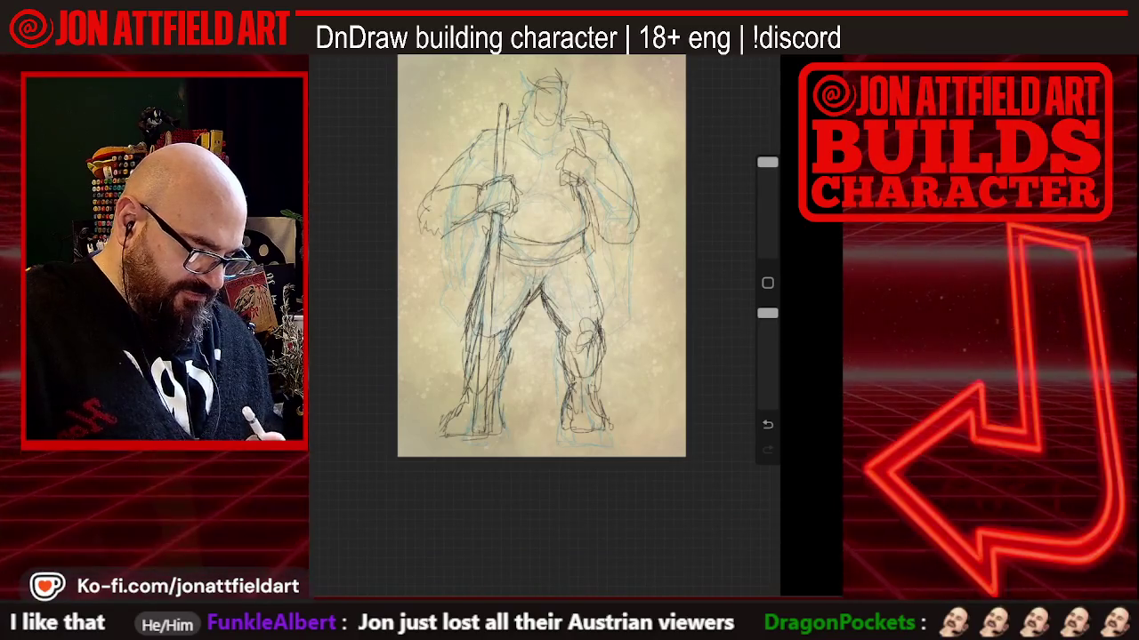
scroll(529, 284, "up", 2)
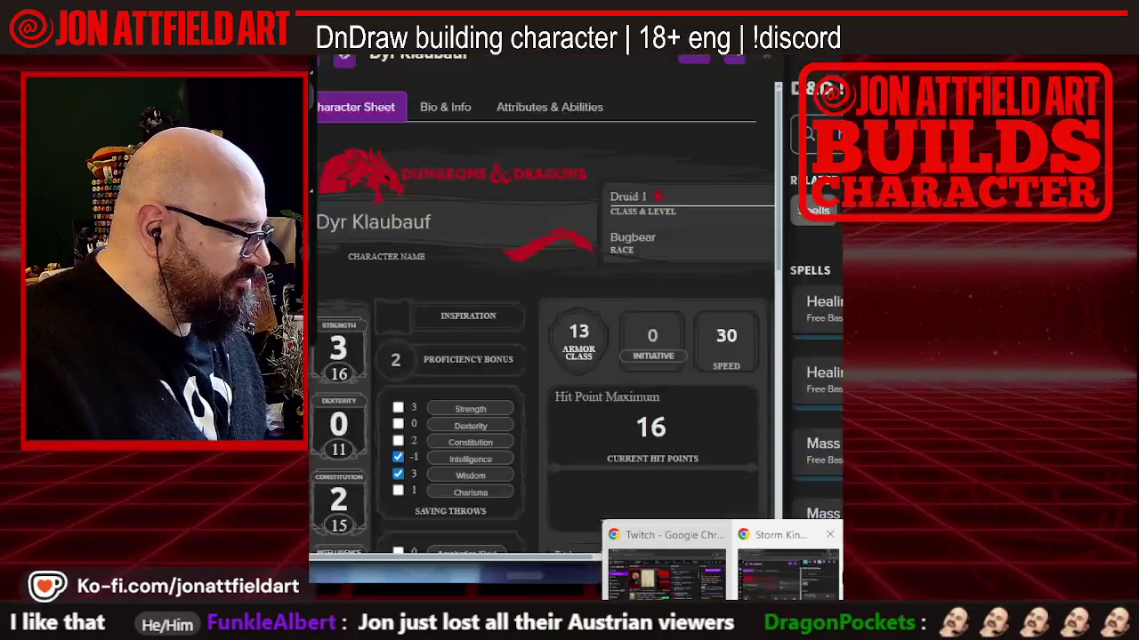
Search Google for 'krampus' and switch to image results
left_click(668, 569)
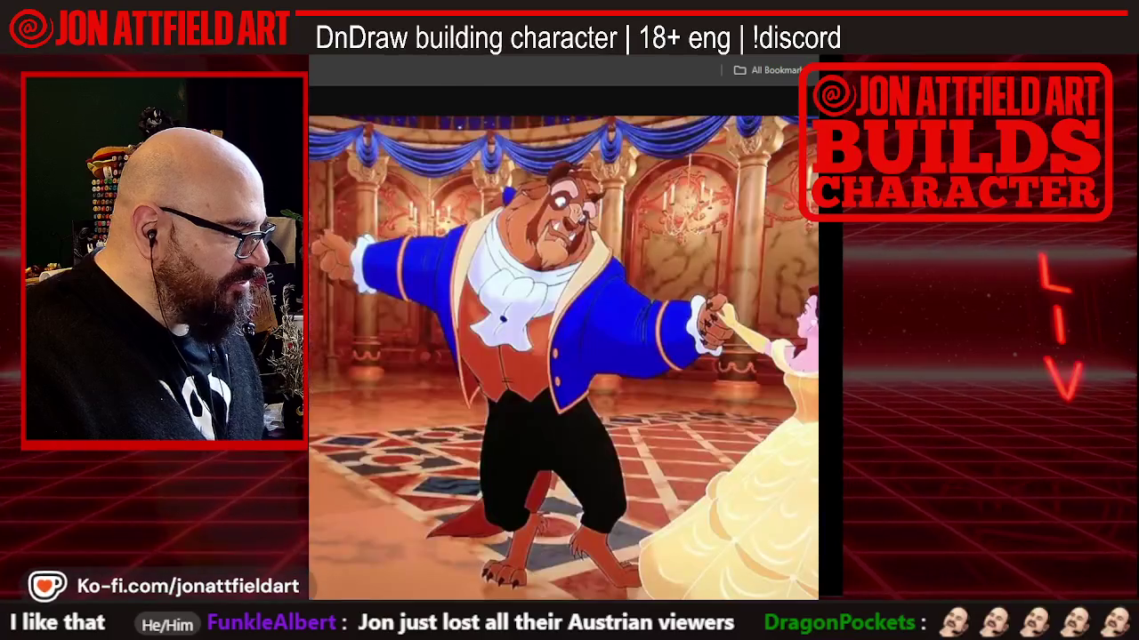
left_click(540, 56)
key("BackSpace")
type("krampus")
key("Return")
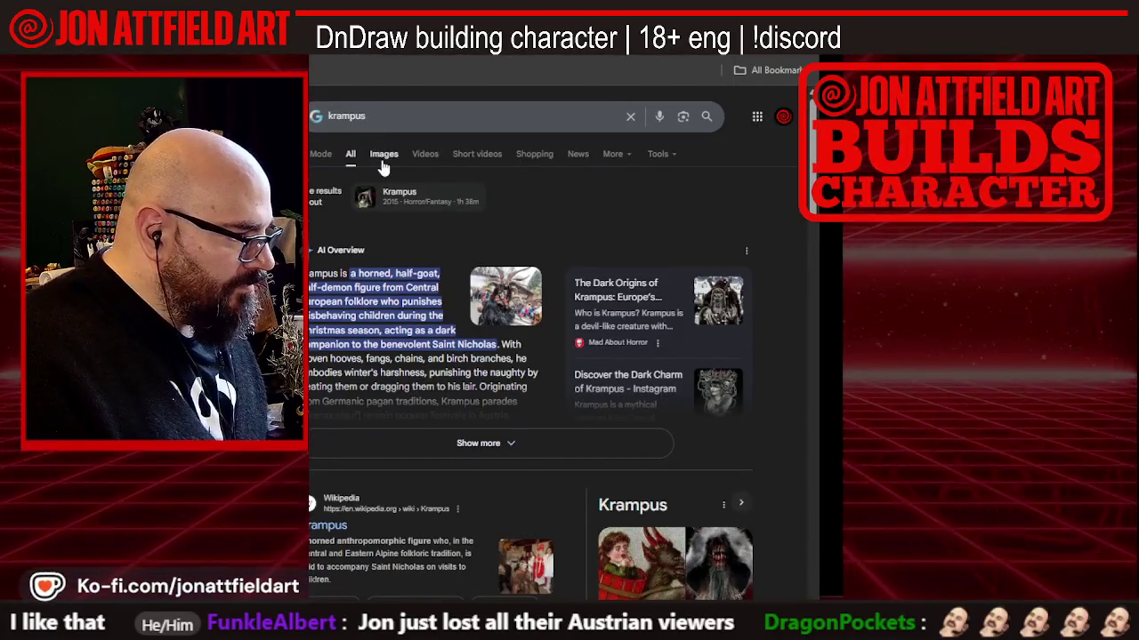
left_click(383, 154)
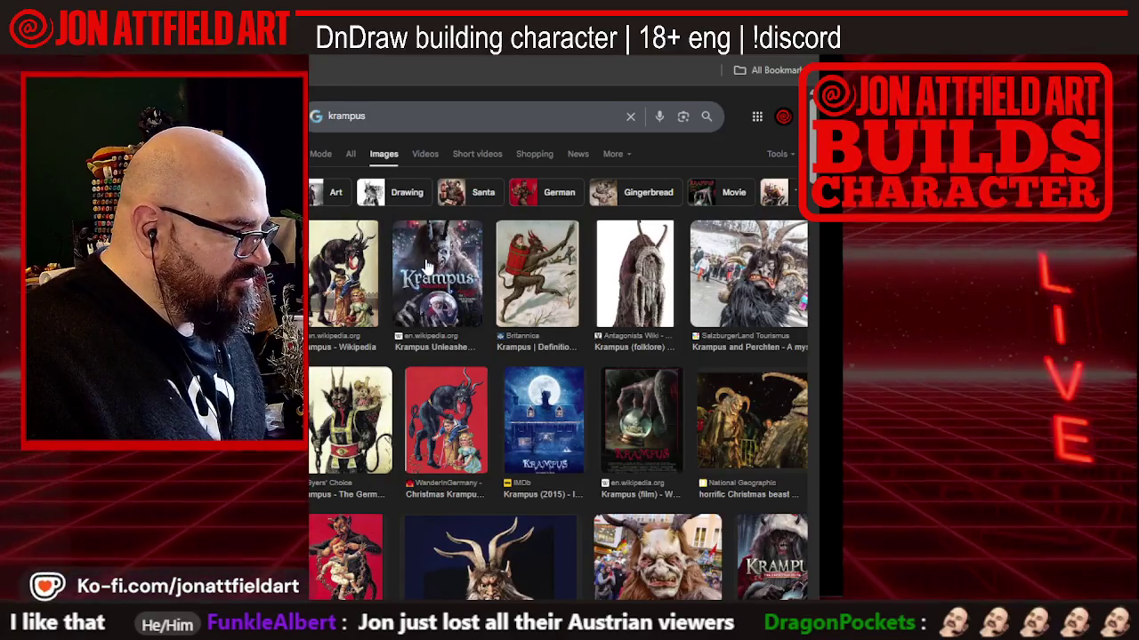
Preview the Krampus Unleashed and shaggy hooded Krampus images, then close the preview
left_click(427, 266)
right_click(685, 283)
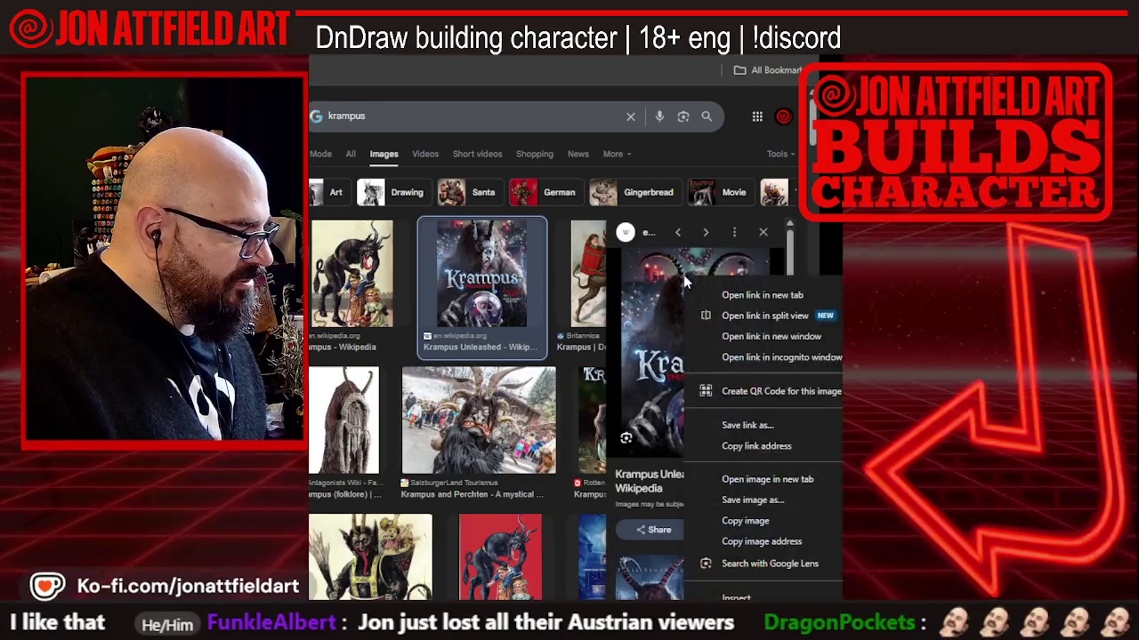
left_click(374, 402)
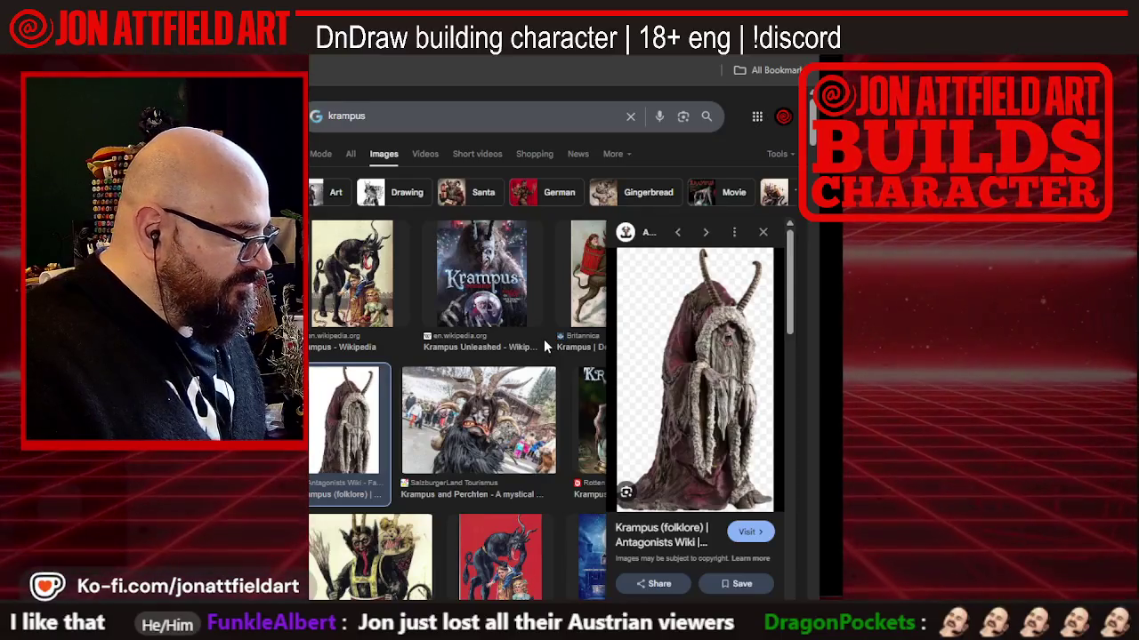
scroll(543, 339, "down", 3)
scroll(525, 346, "down", 2)
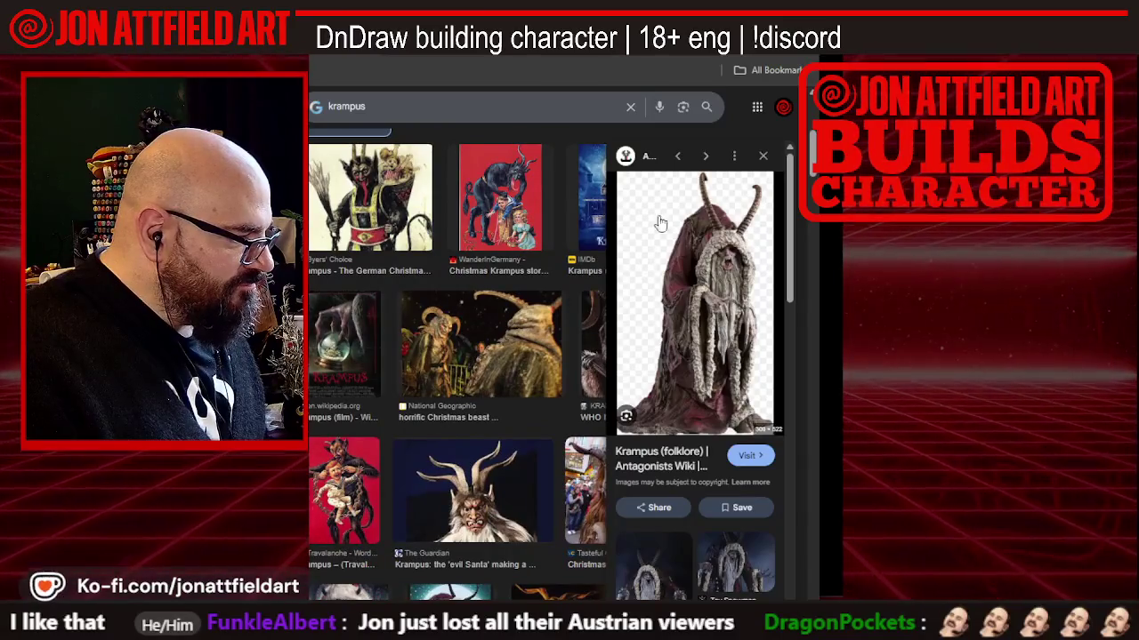
left_click(762, 155)
Scroll further, preview the Krampus metal ornament image, then keep browsing results
scroll(491, 298, "down", 3)
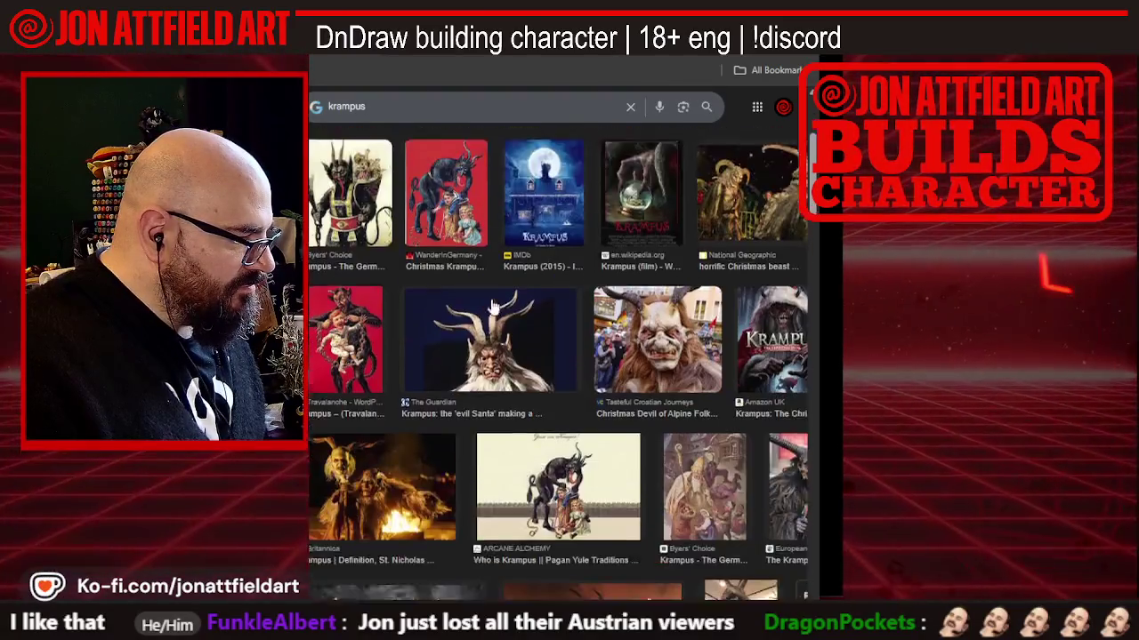
scroll(491, 305, "down", 3)
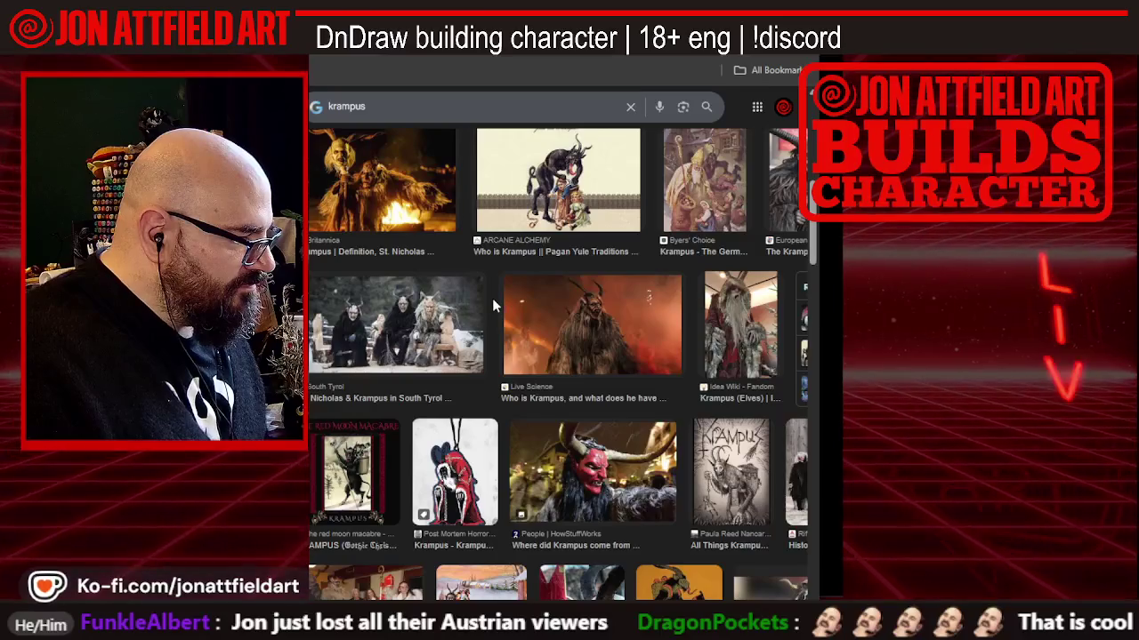
scroll(491, 298, "down", 2)
left_click(470, 308)
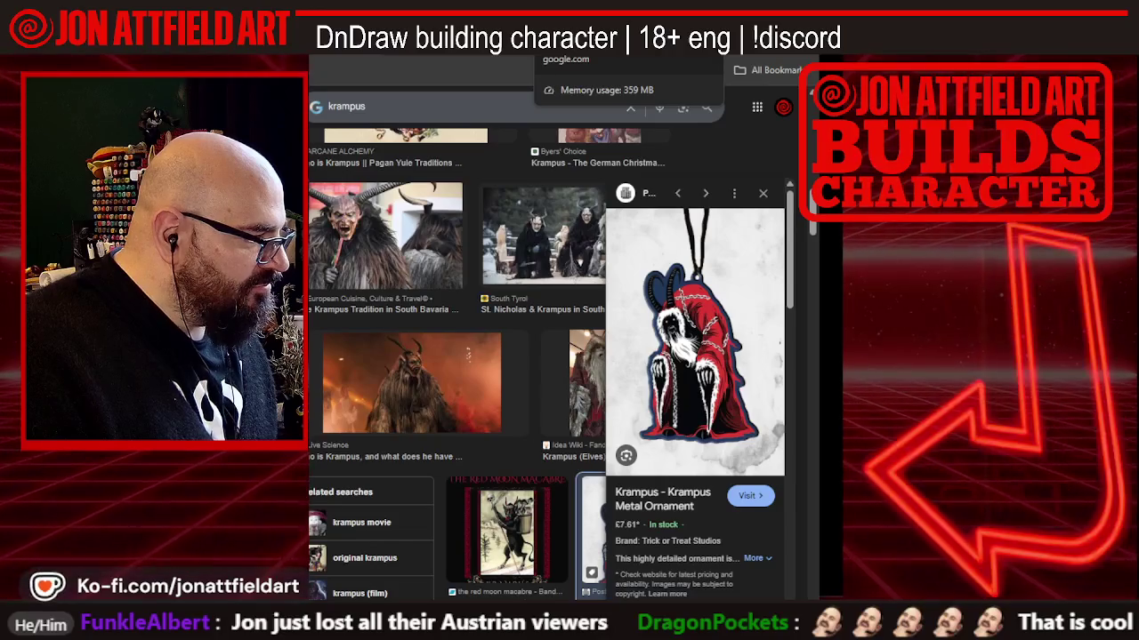
left_click(762, 193)
scroll(628, 250, "down", 1)
scroll(628, 251, "down", 2)
scroll(628, 250, "down", 1)
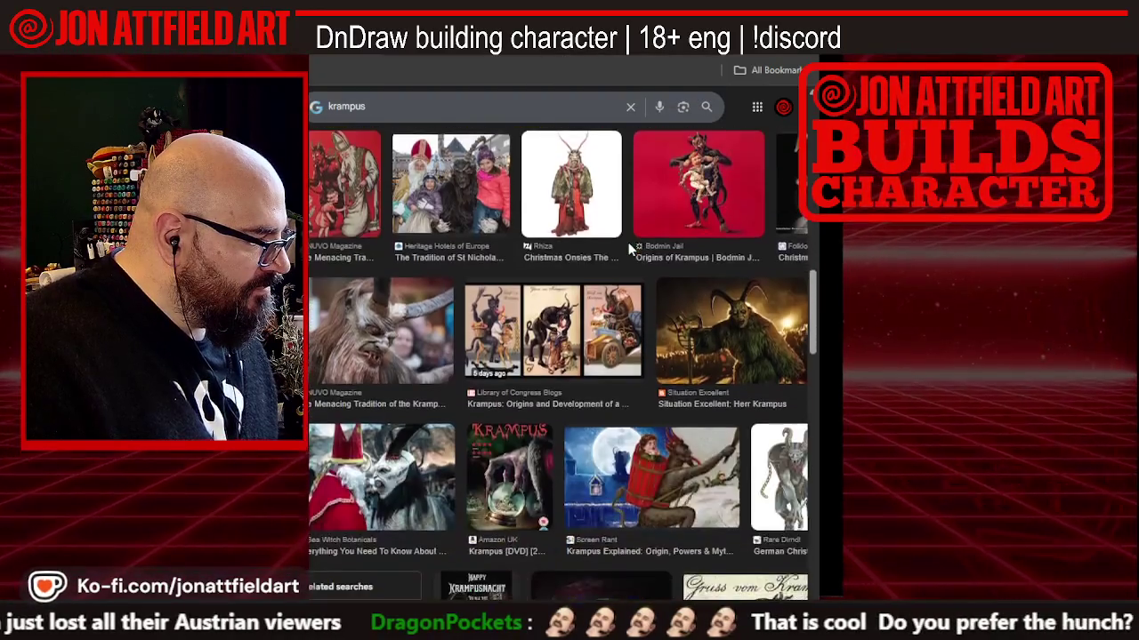
scroll(628, 251, "down", 2)
scroll(628, 251, "down", 2)
scroll(628, 250, "down", 3)
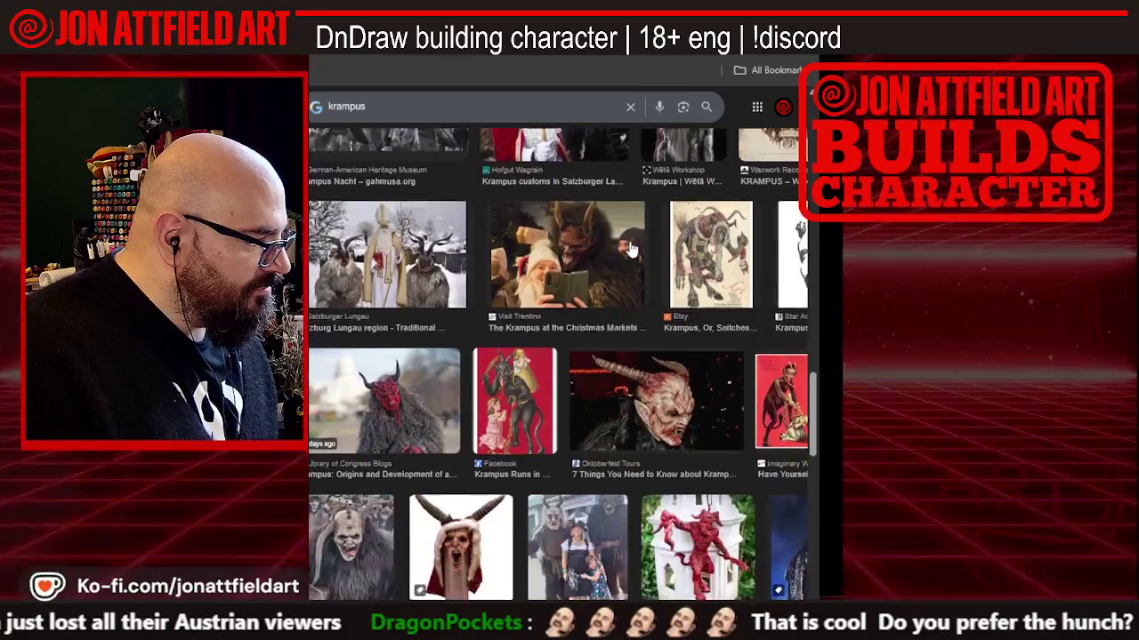
scroll(628, 250, "down", 1)
scroll(628, 250, "down", 1)
scroll(628, 250, "down", 1)
scroll(632, 249, "up", 2)
scroll(591, 204, "up", 2)
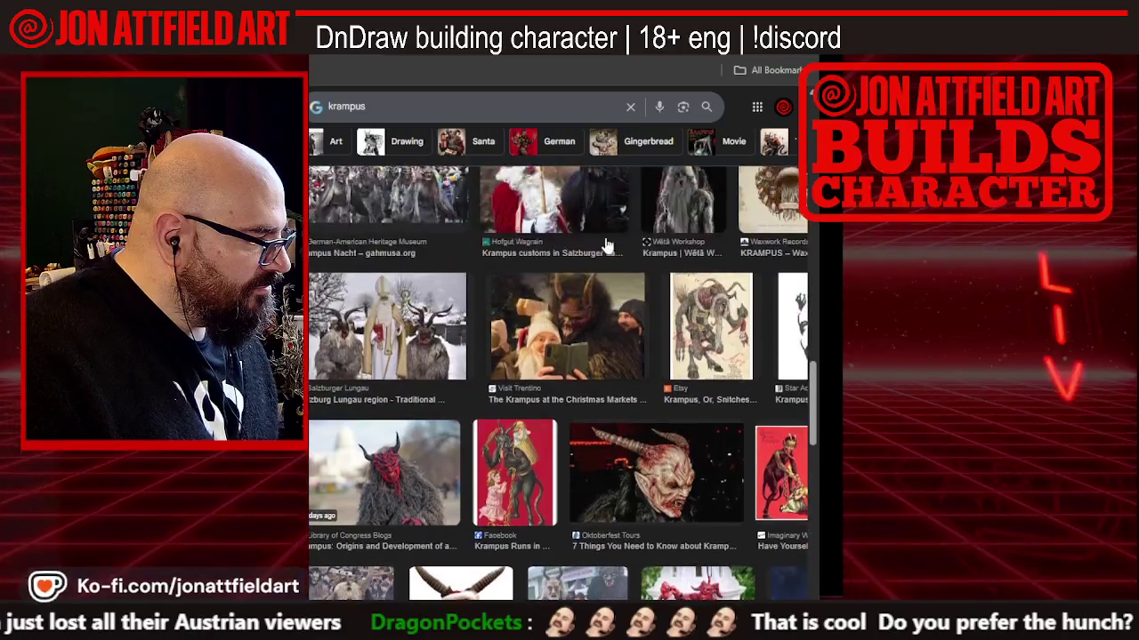
Open the Krampus at the Christmas Markets photo full-size in its own tab and view it
left_click(614, 274)
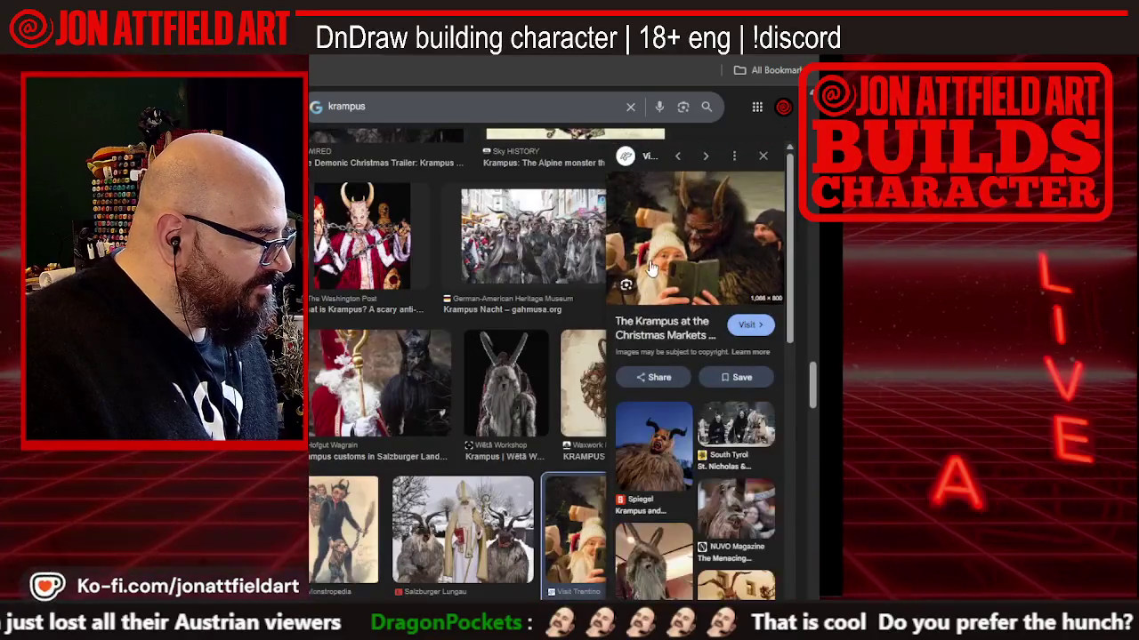
right_click(651, 263)
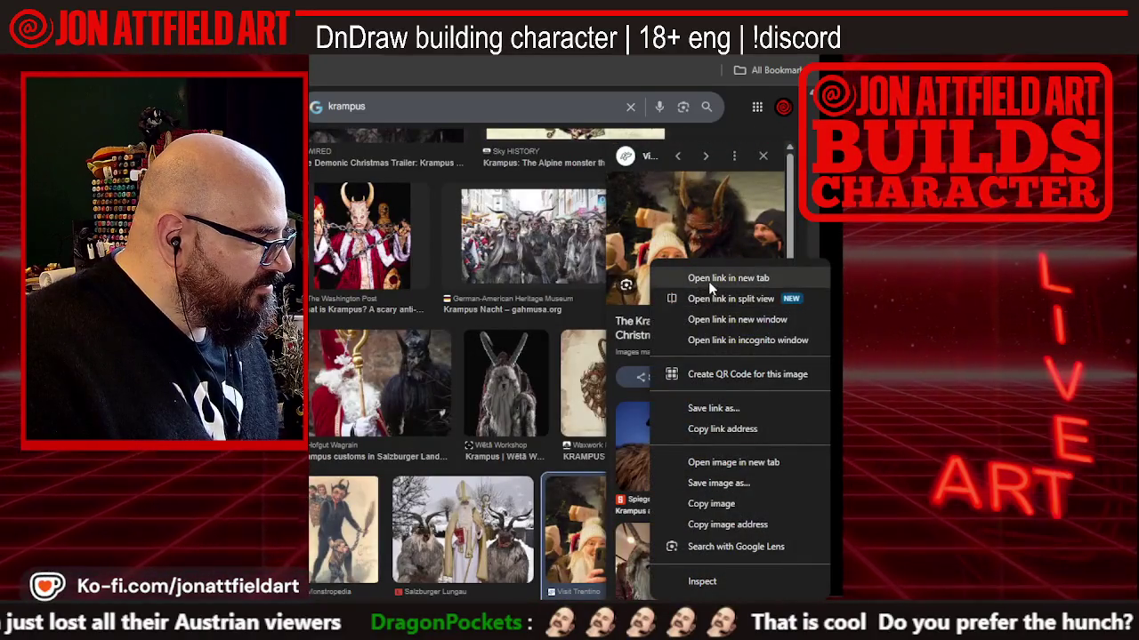
left_click(708, 281)
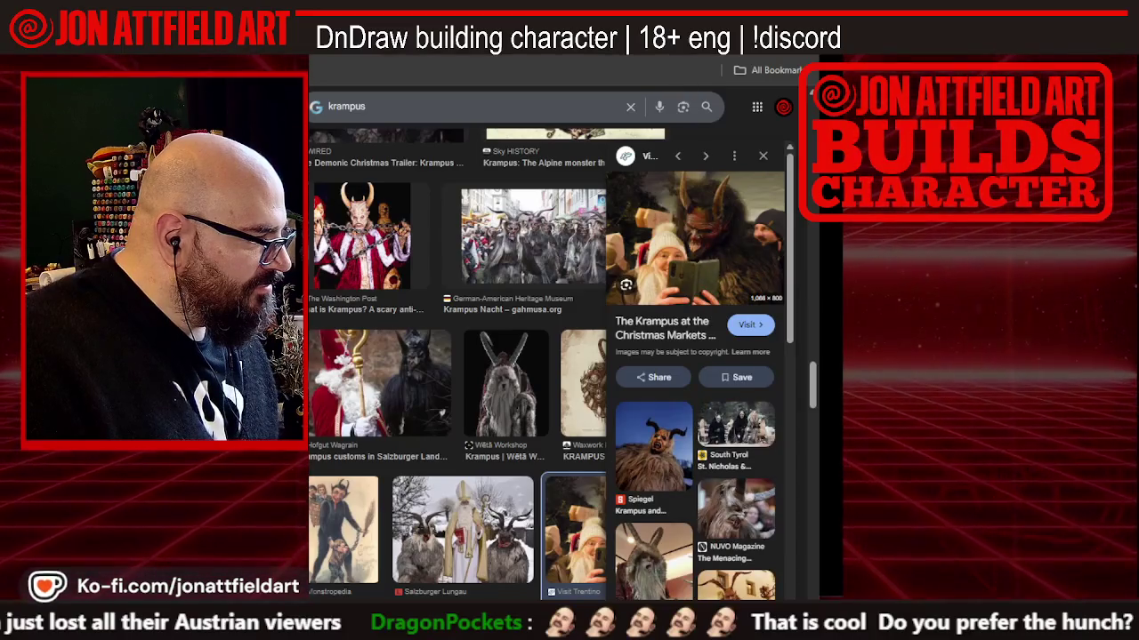
right_click(677, 220)
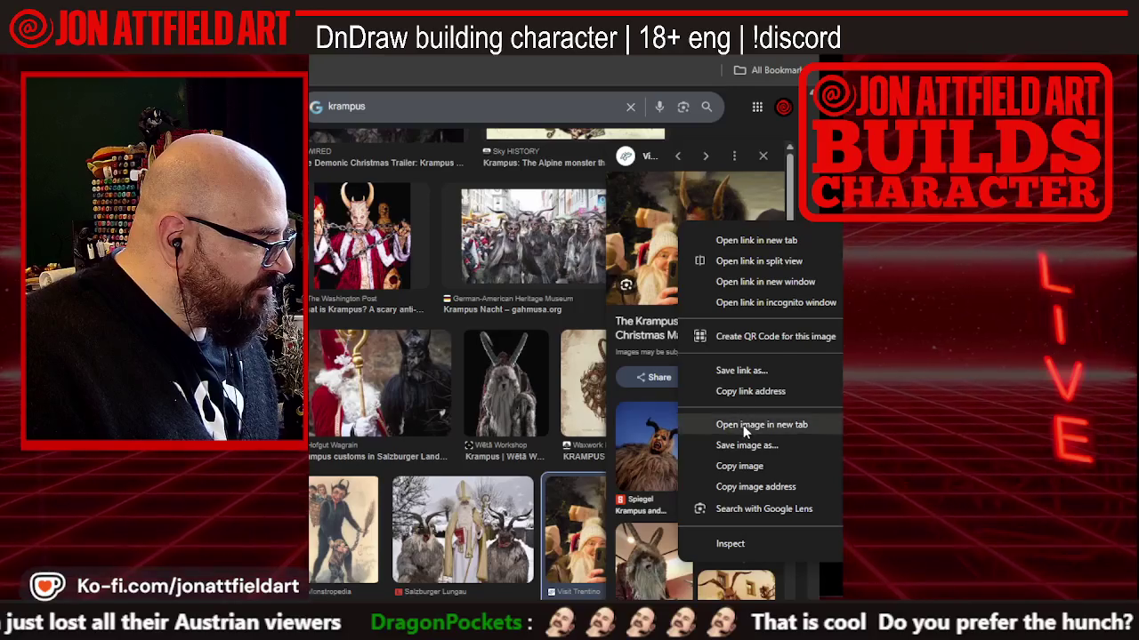
left_click(743, 425)
key("ctrl+Tab")
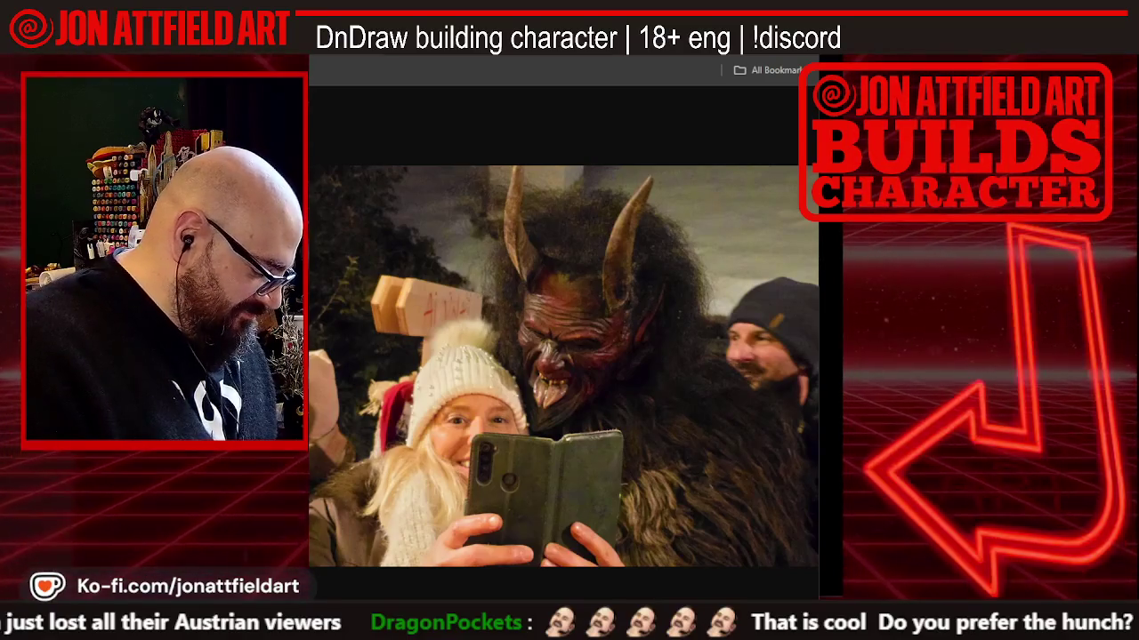
Close the full-size photo tab, browse more krampus results, then close that tab
key("ctrl+w")
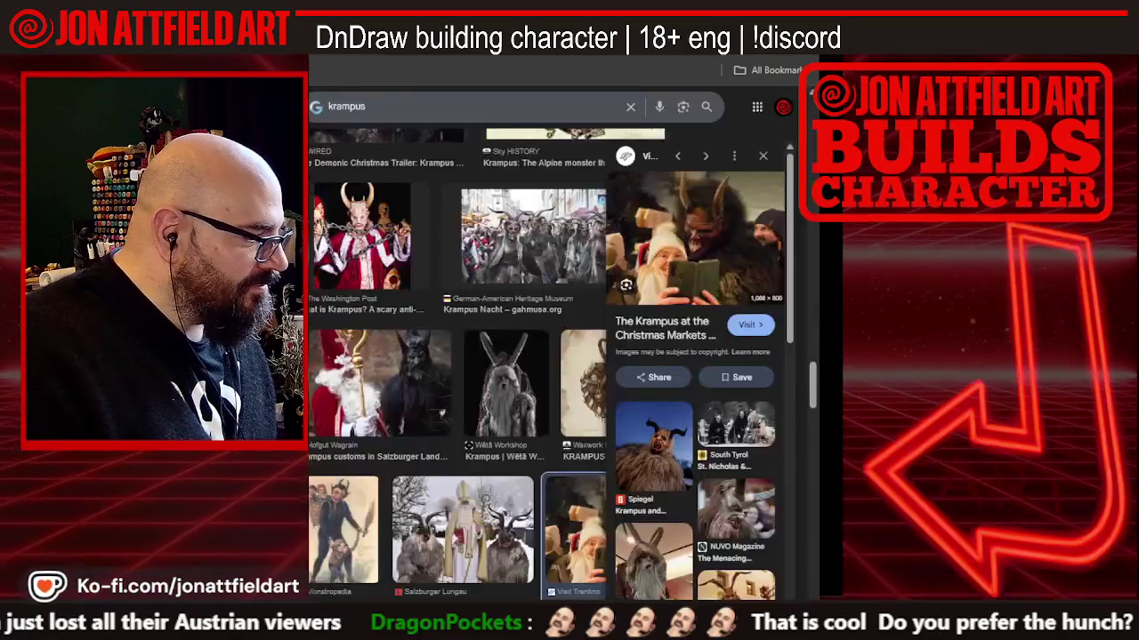
scroll(570, 267, "down", 3)
scroll(556, 311, "down", 3)
scroll(546, 340, "down", 3)
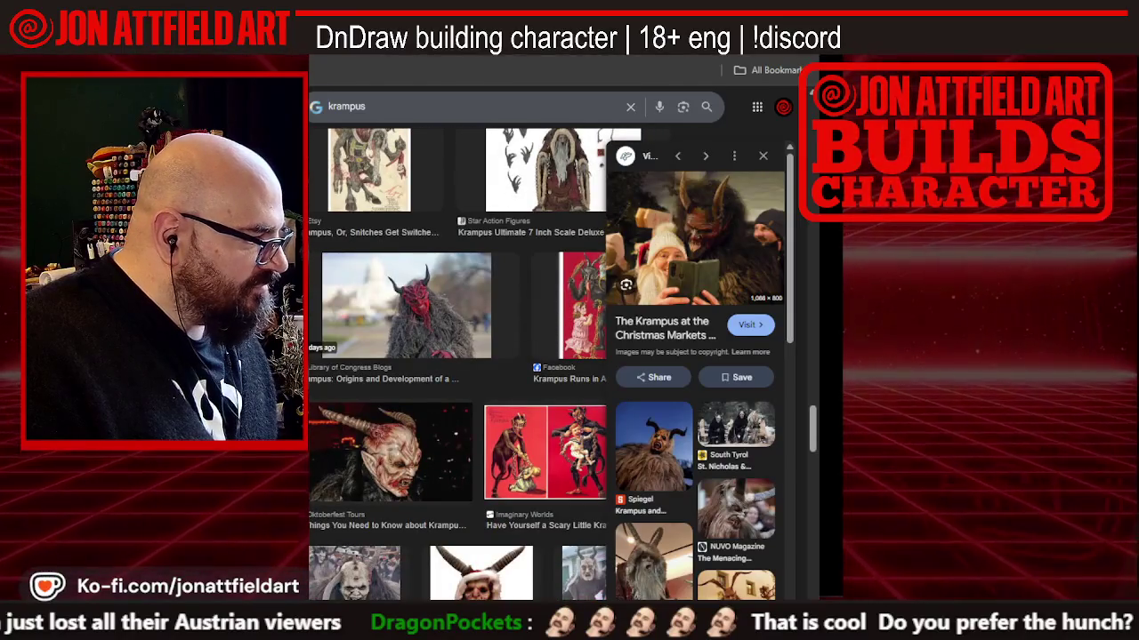
key("ctrl+w")
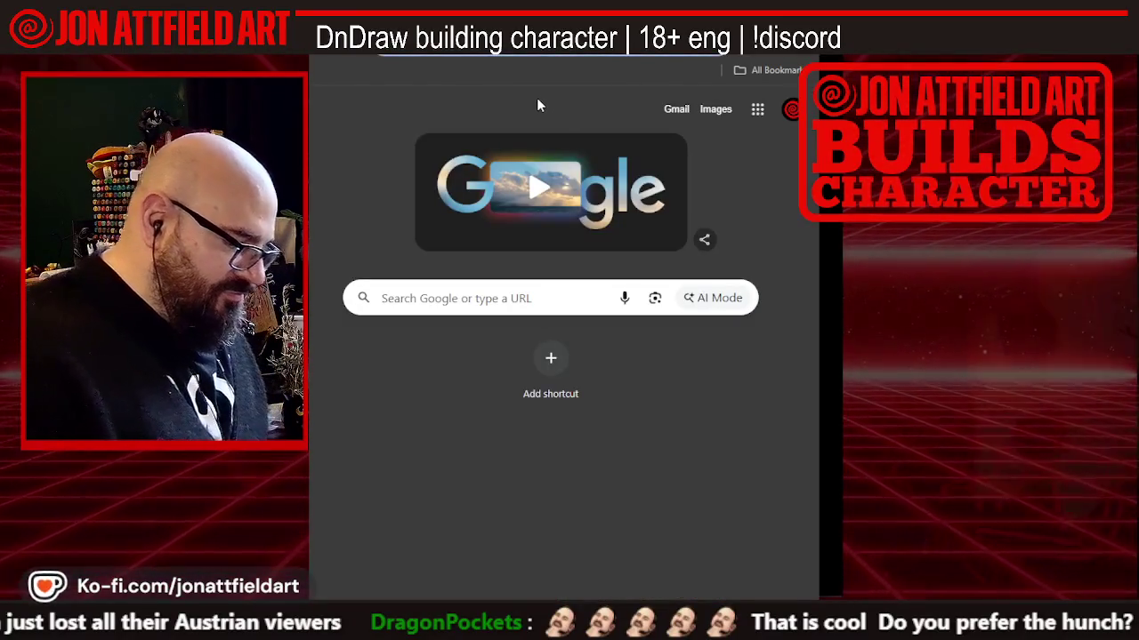
Search Google Images for 'old time carnival woker'
type("ol")
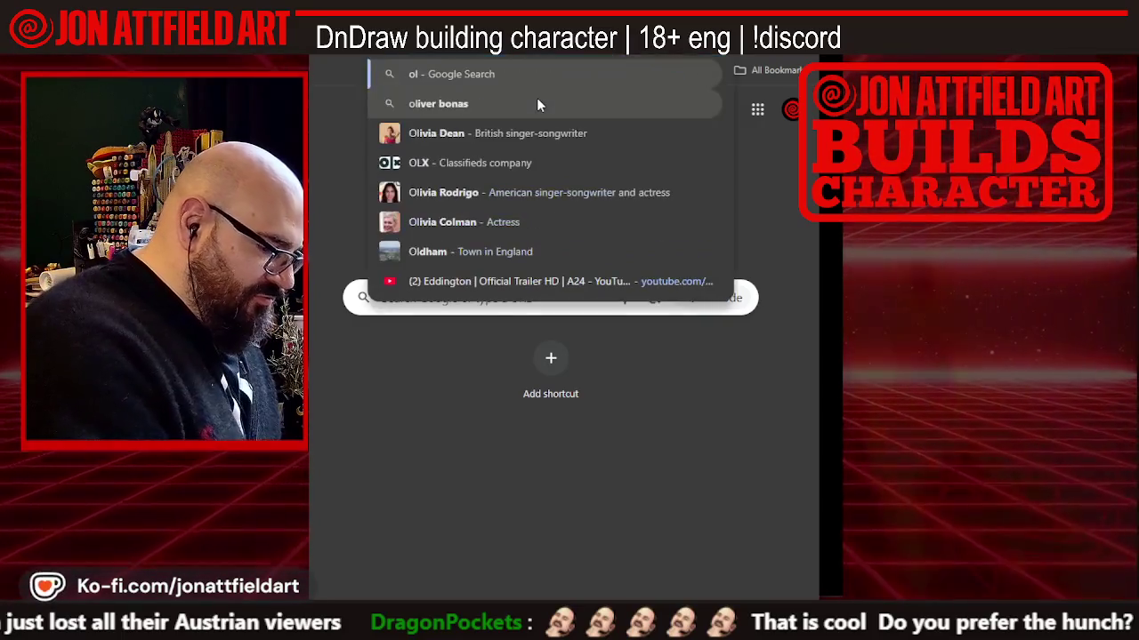
type("d tim")
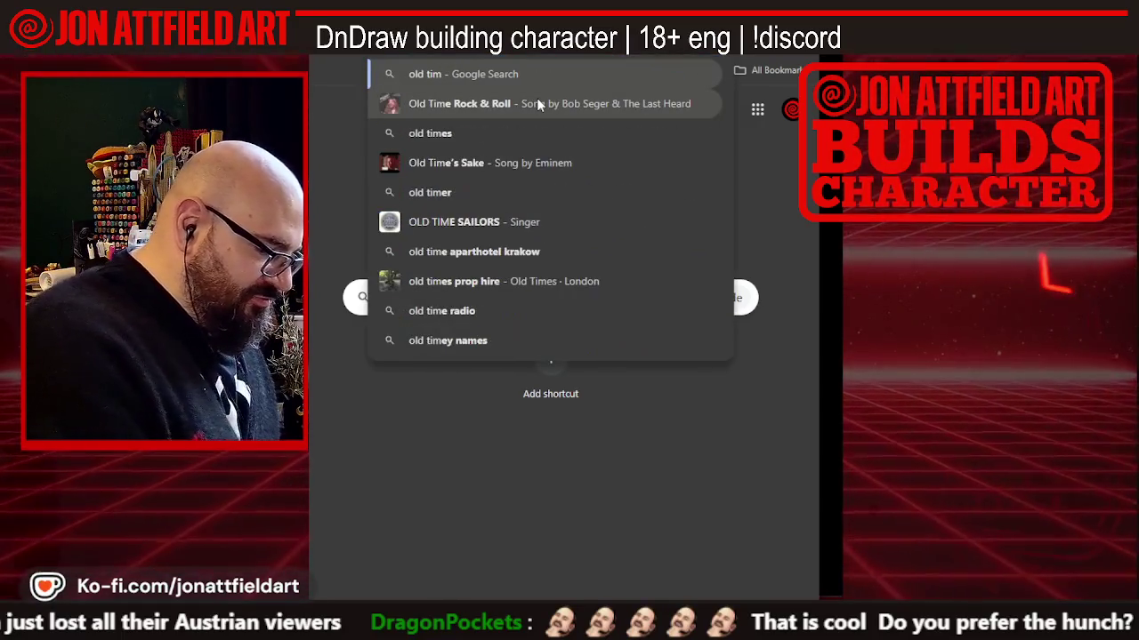
type("e")
type("carnival wo")
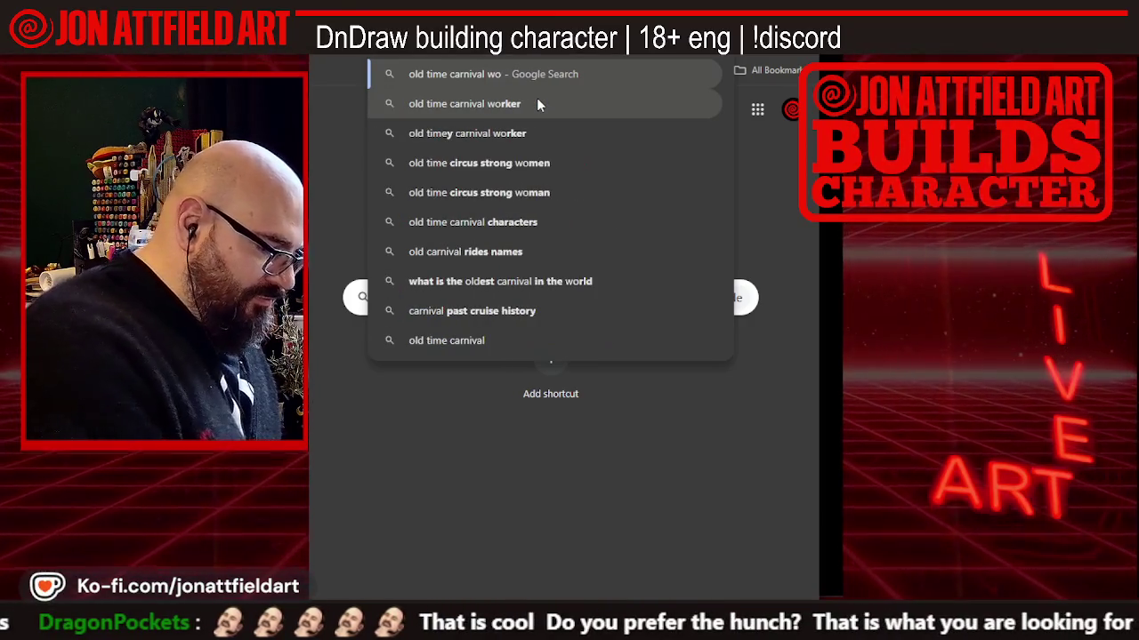
type("kers")
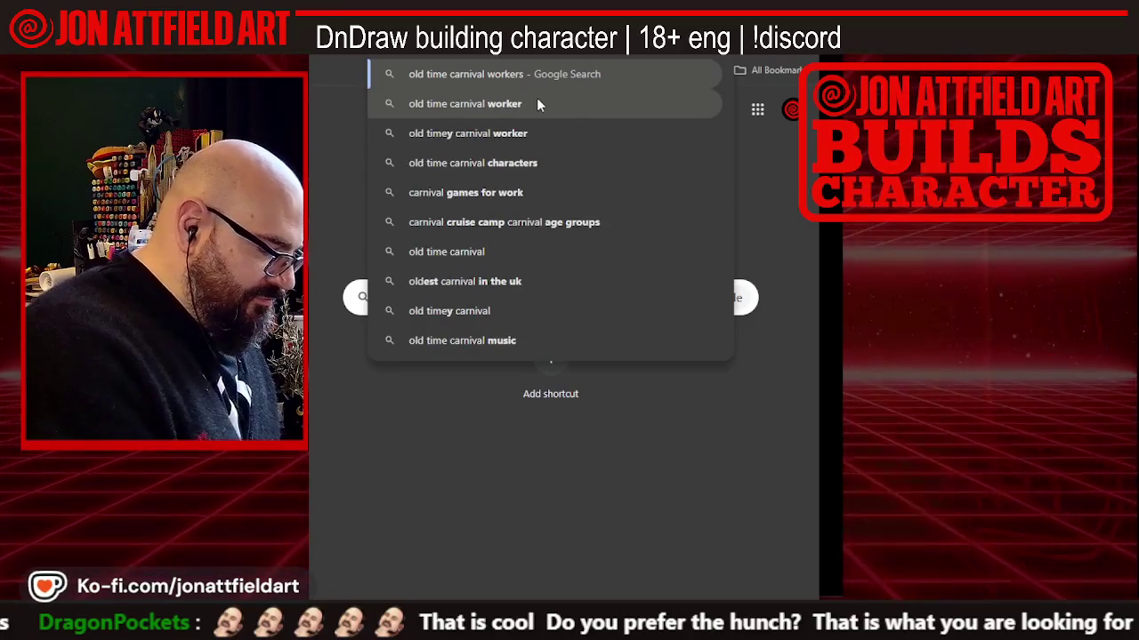
key("Return")
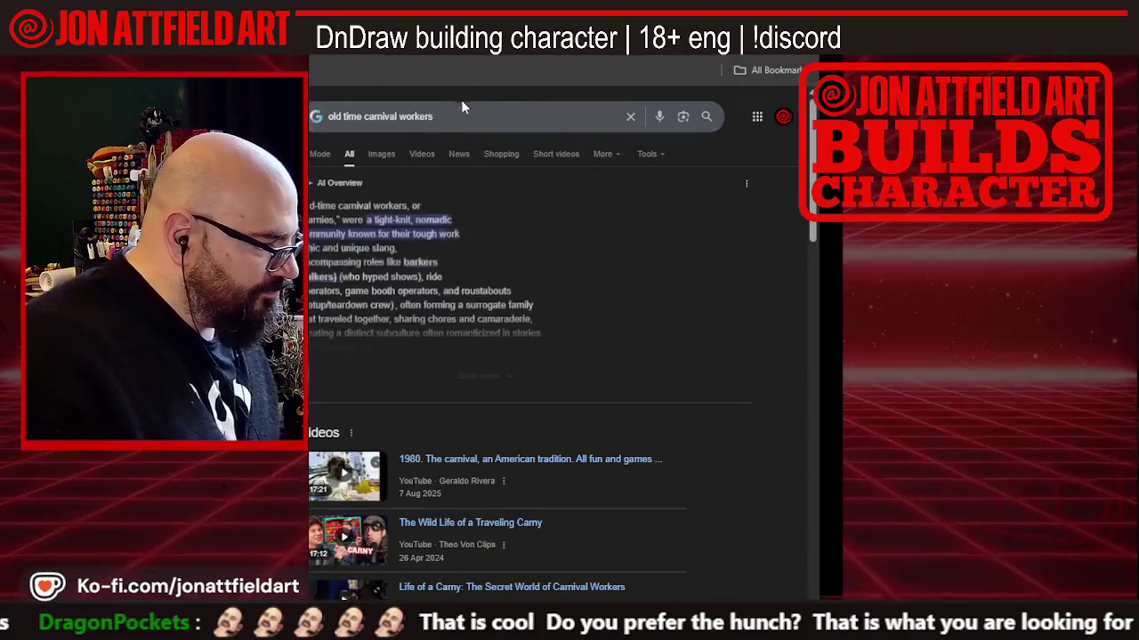
left_click(381, 153)
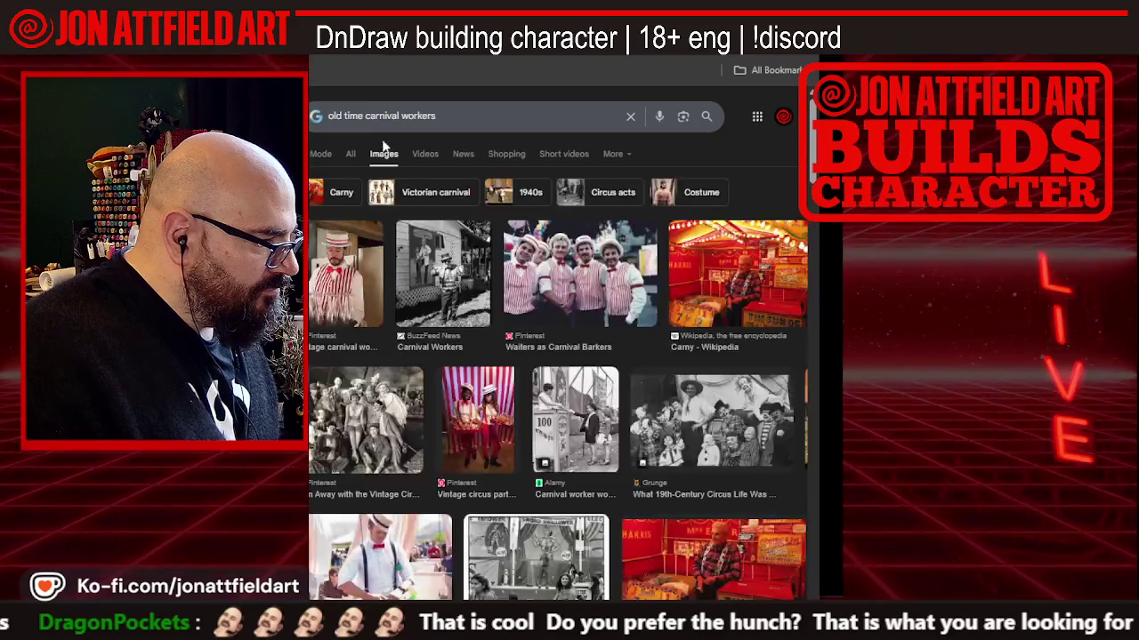
Open the early 1900s carnival stock photo's source page in a new tab
scroll(382, 196, "down", 1)
scroll(396, 218, "down", 2)
scroll(402, 229, "down", 2)
scroll(399, 230, "down", 2)
left_click(683, 240)
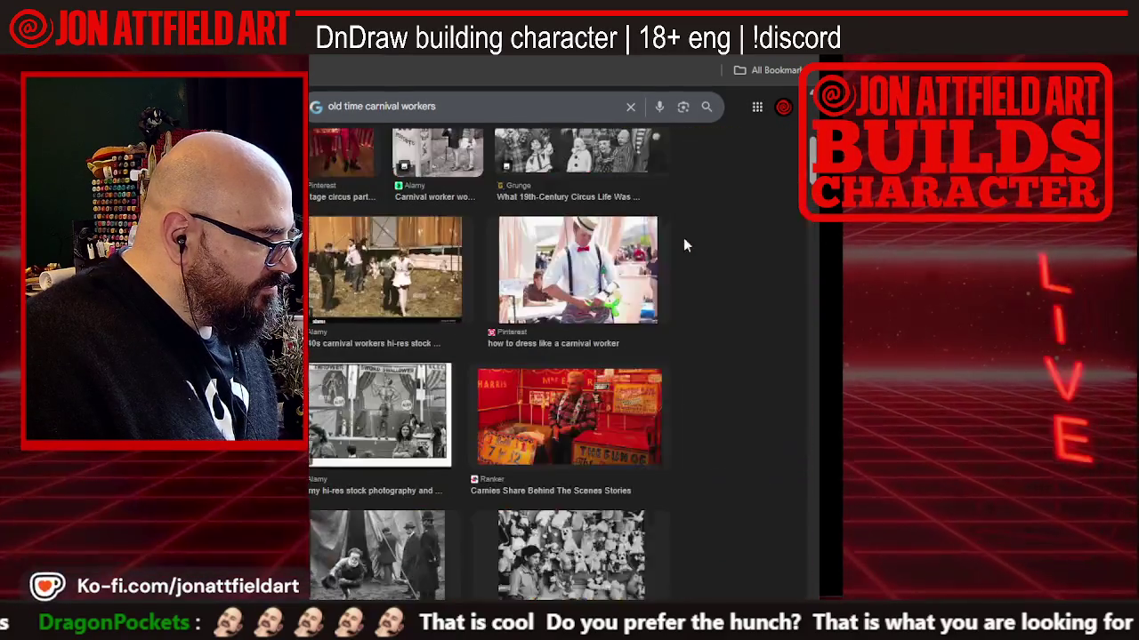
right_click(682, 231)
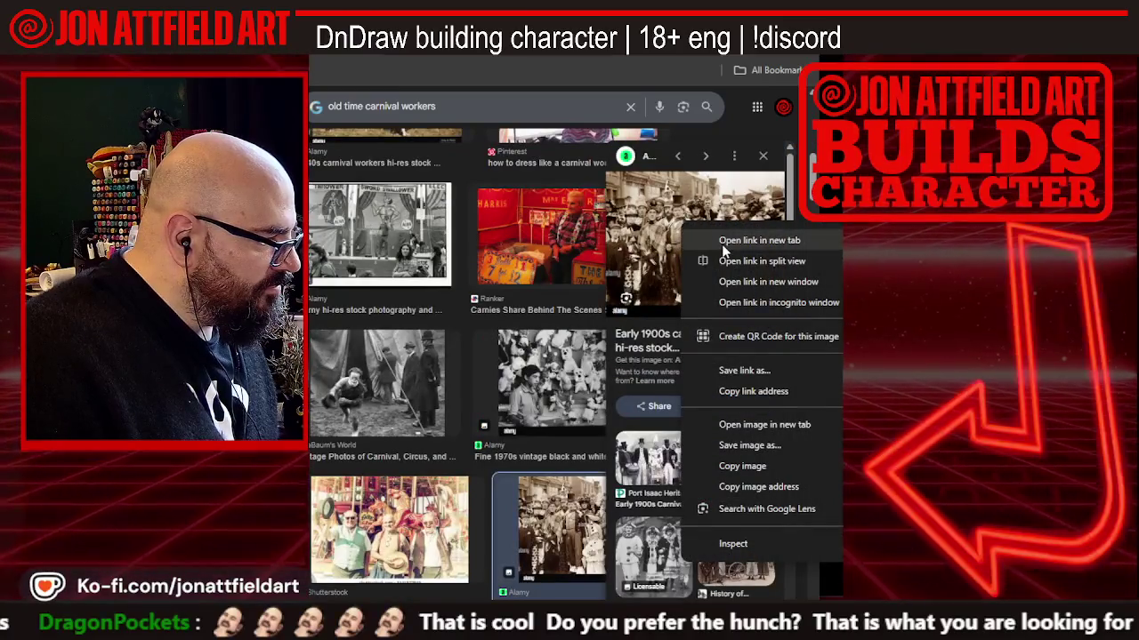
left_click(722, 249)
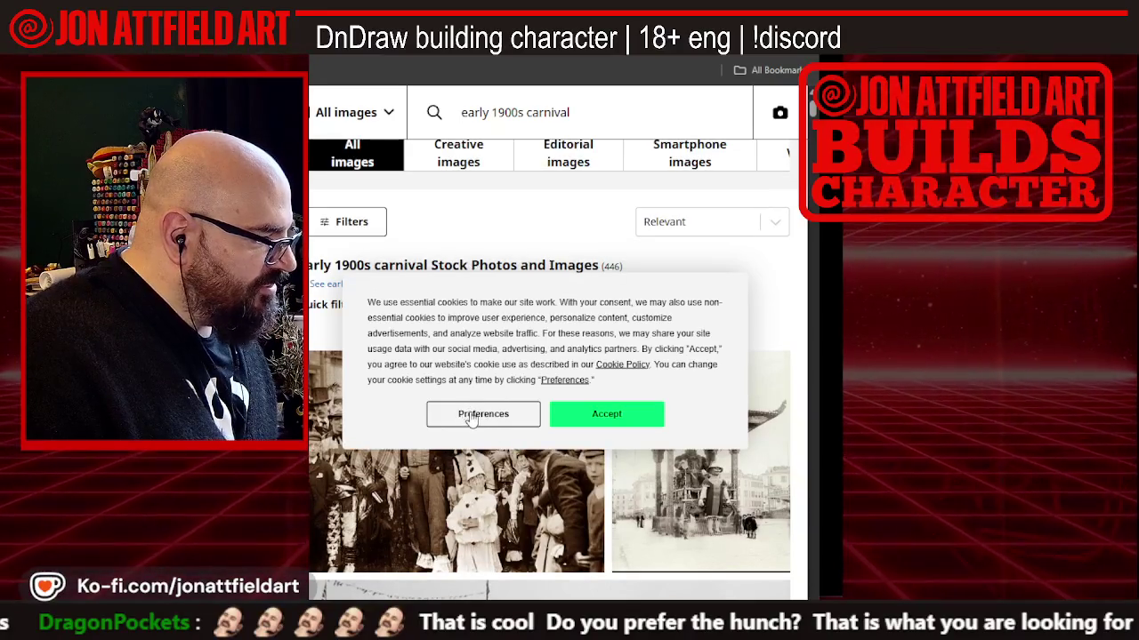
Clear Alamy's cookie preferences, browse the early 1900s carnival photos, then open a new tab
left_click(488, 418)
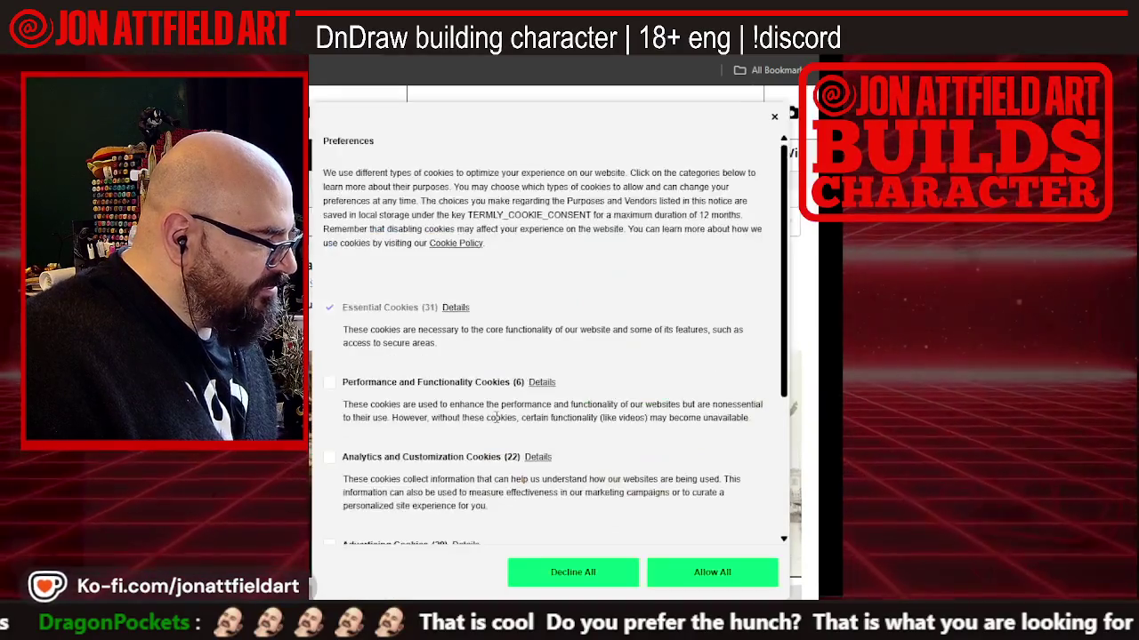
left_click(594, 572)
scroll(487, 398, "down", 1)
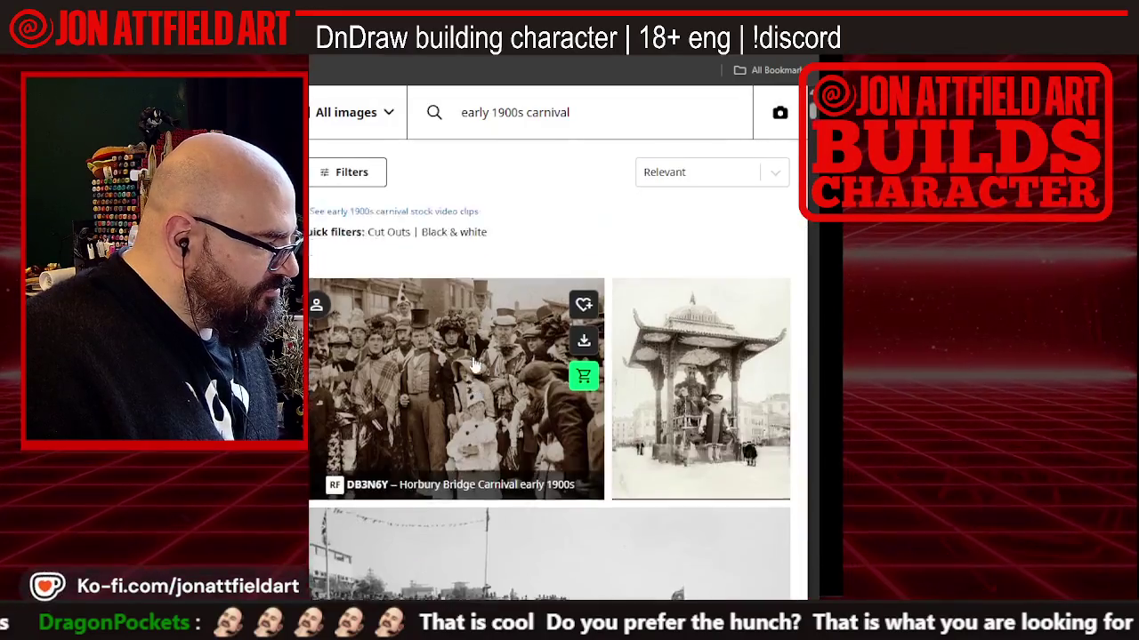
scroll(485, 391, "down", 1)
scroll(481, 378, "down", 2)
scroll(474, 365, "down", 1)
scroll(475, 364, "down", 3)
scroll(474, 365, "down", 1)
scroll(474, 365, "down", 3)
scroll(474, 366, "down", 2)
scroll(474, 364, "down", 1)
scroll(474, 364, "down", 1)
scroll(474, 364, "down", 2)
scroll(696, 418, "down", 2)
scroll(697, 418, "down", 1)
scroll(697, 418, "down", 2)
scroll(696, 418, "down", 2)
scroll(696, 418, "down", 3)
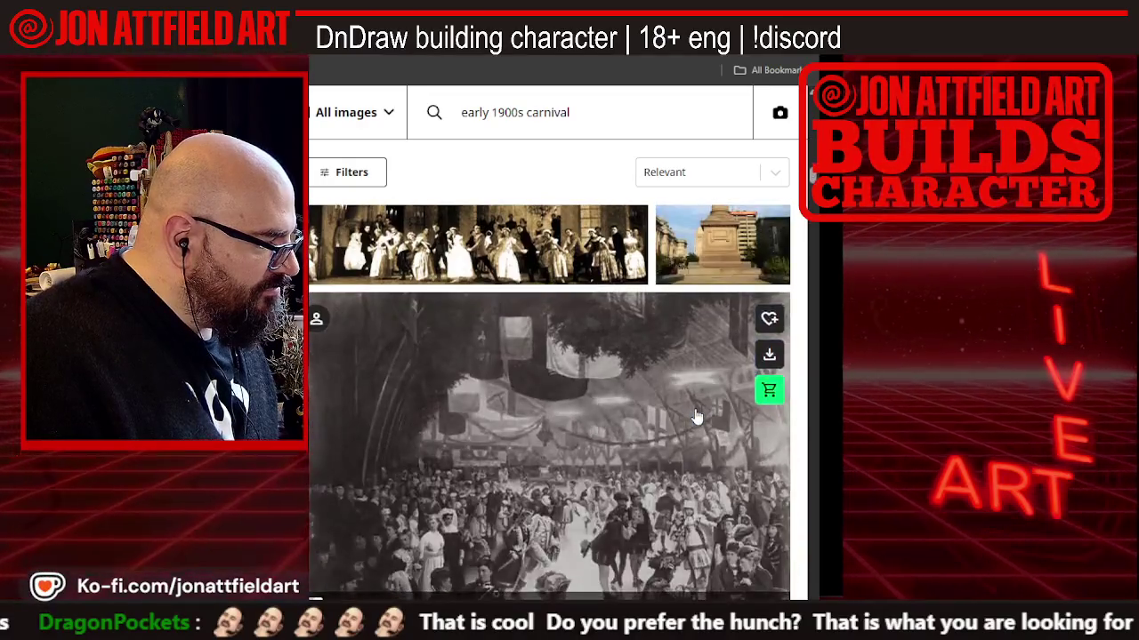
key("ctrl+t")
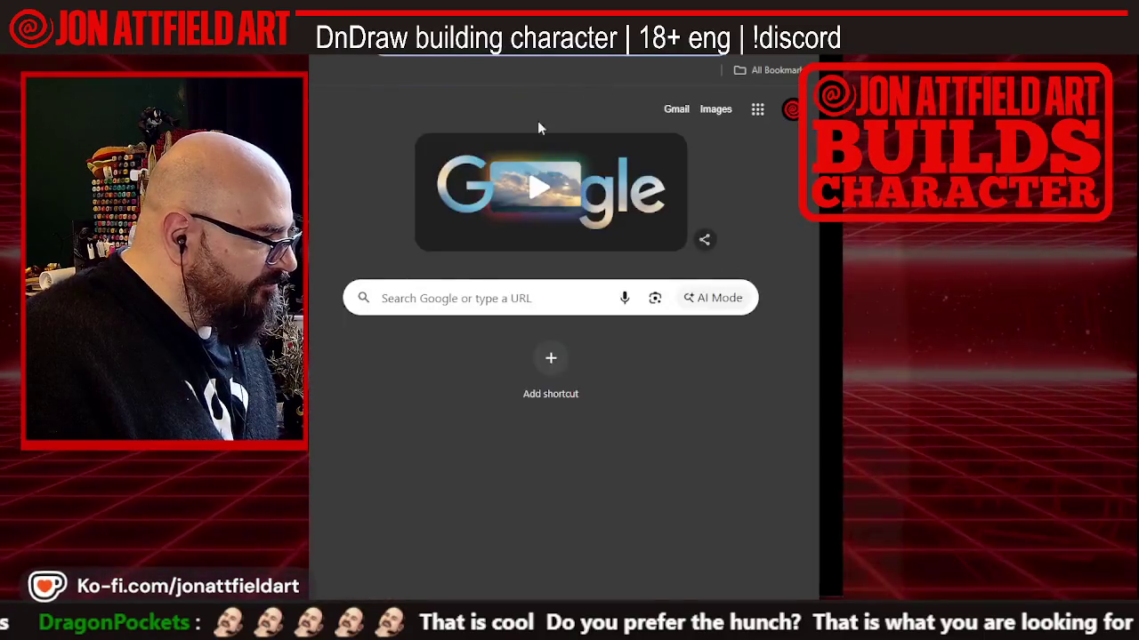
Search Google for 'carnivale' and show the image results
left_click(468, 282)
type("carn")
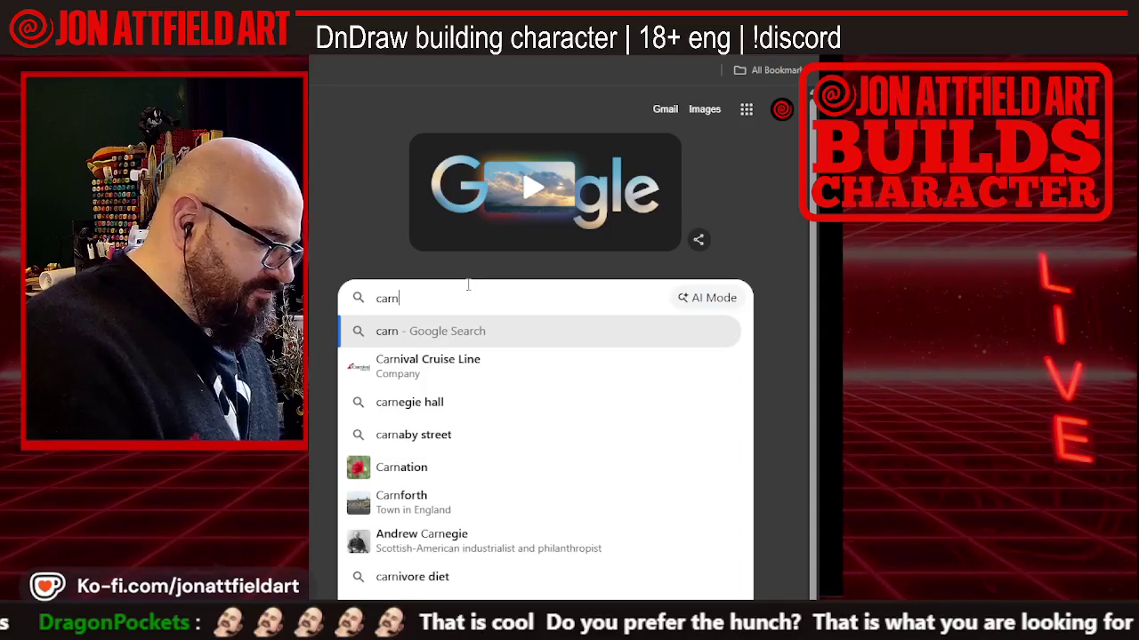
type("ival")
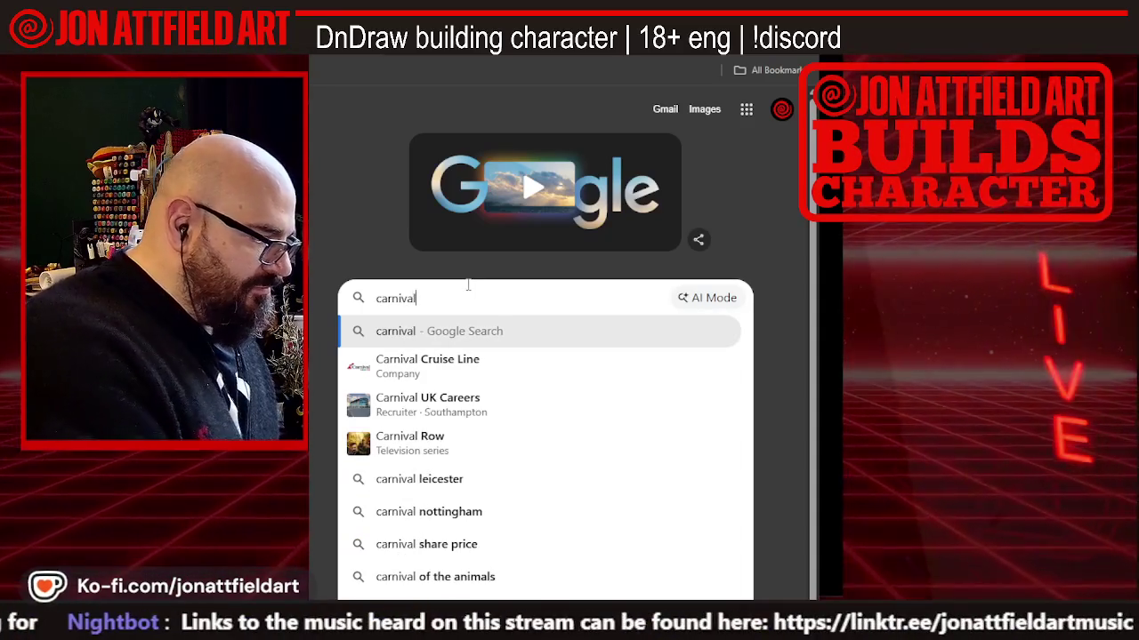
type("e")
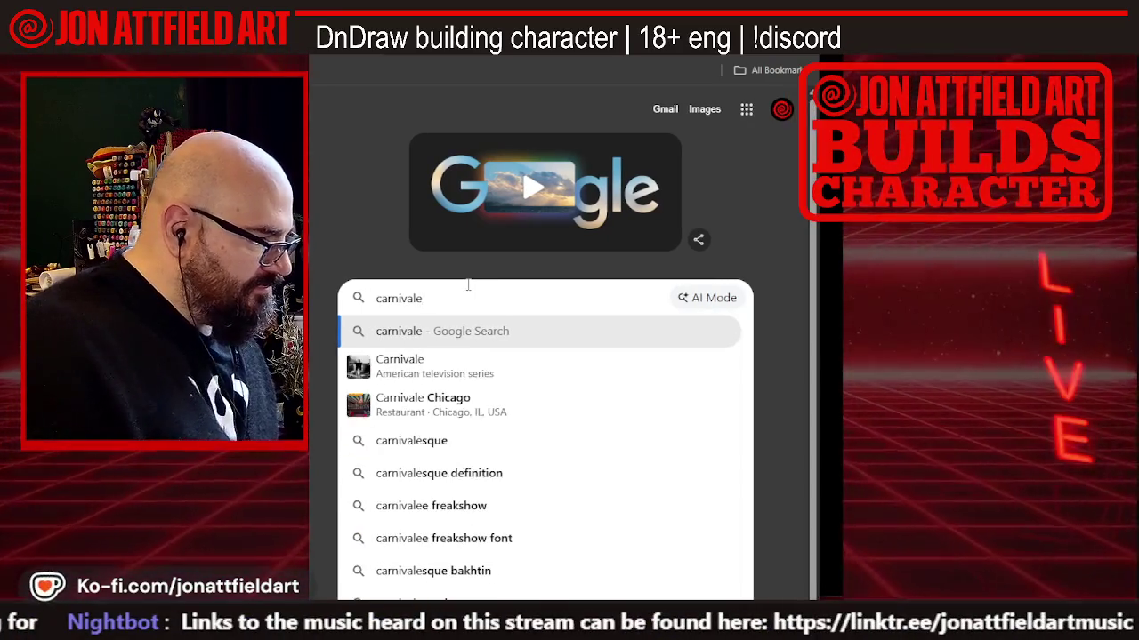
left_click(430, 365)
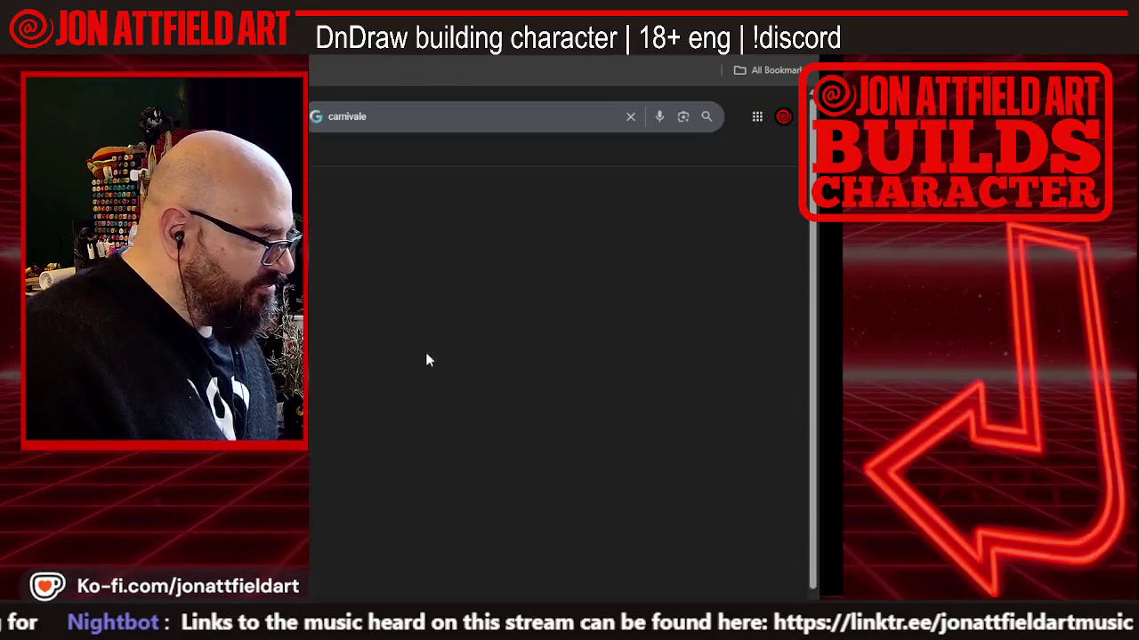
left_click(380, 154)
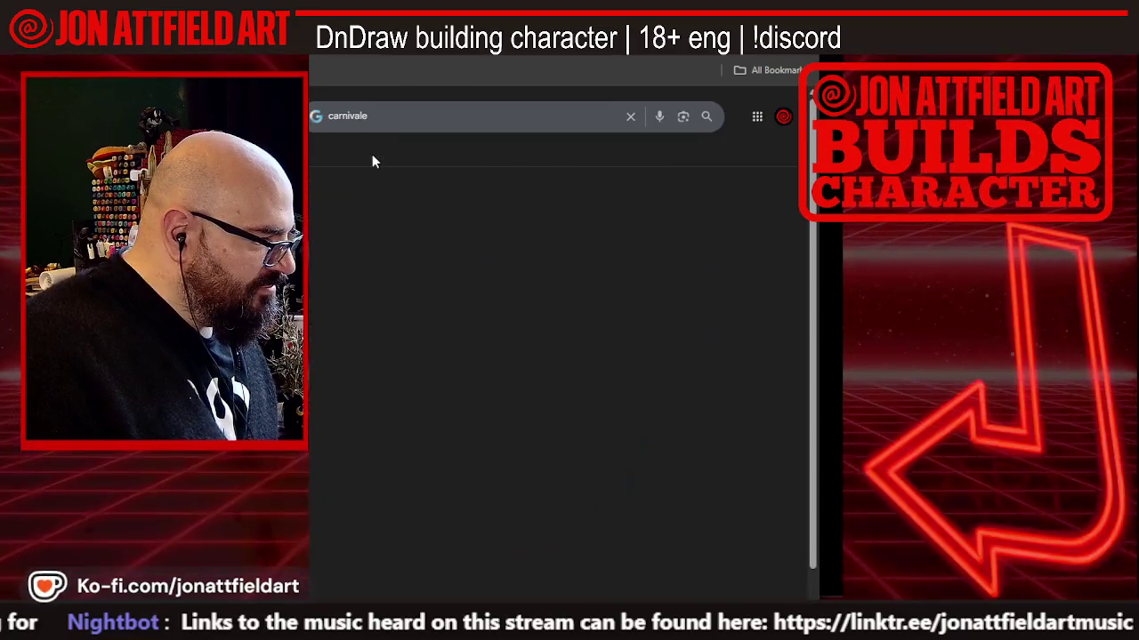
Open the Carnivale cast group photo full-size in its own tab and zoom in
scroll(531, 309, "down", 2)
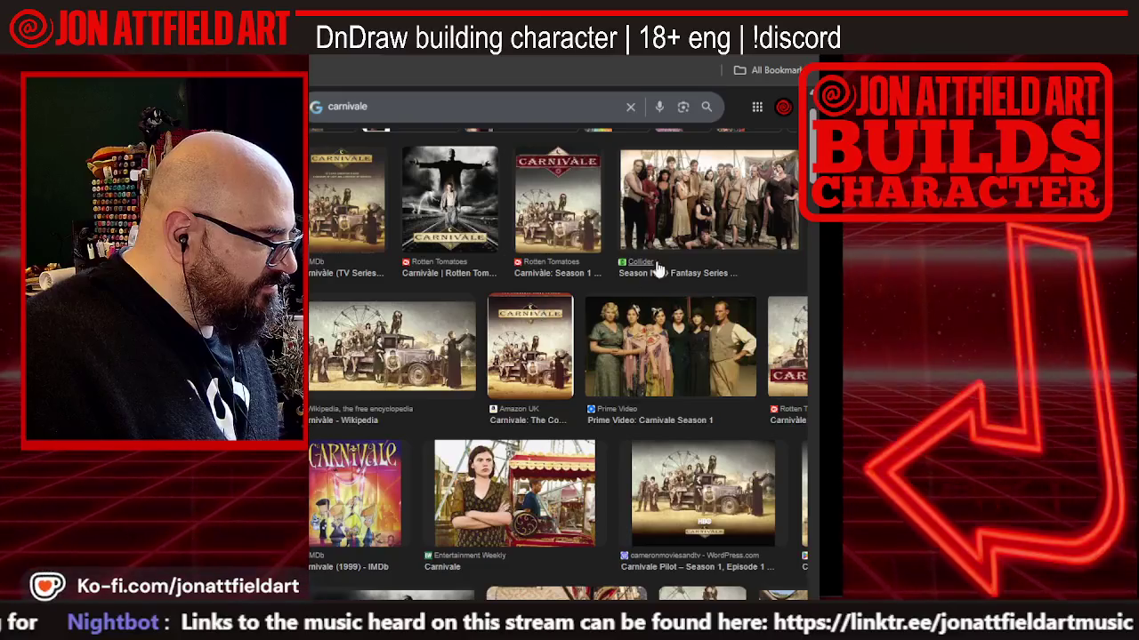
left_click(688, 182)
right_click(693, 211)
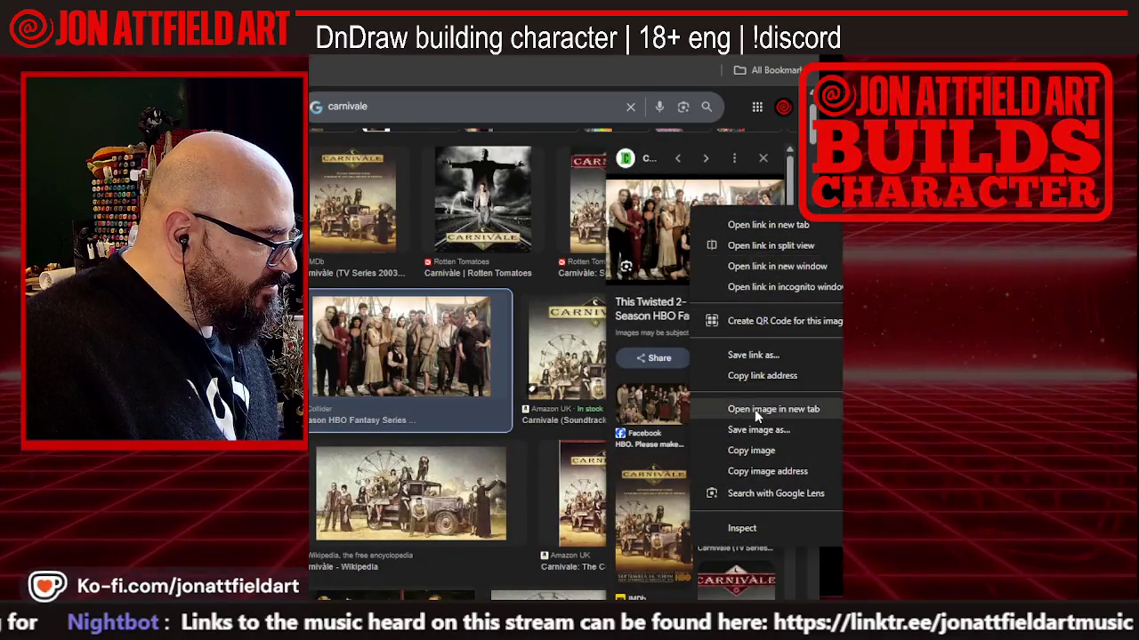
left_click(754, 409)
key("ctrl+Tab")
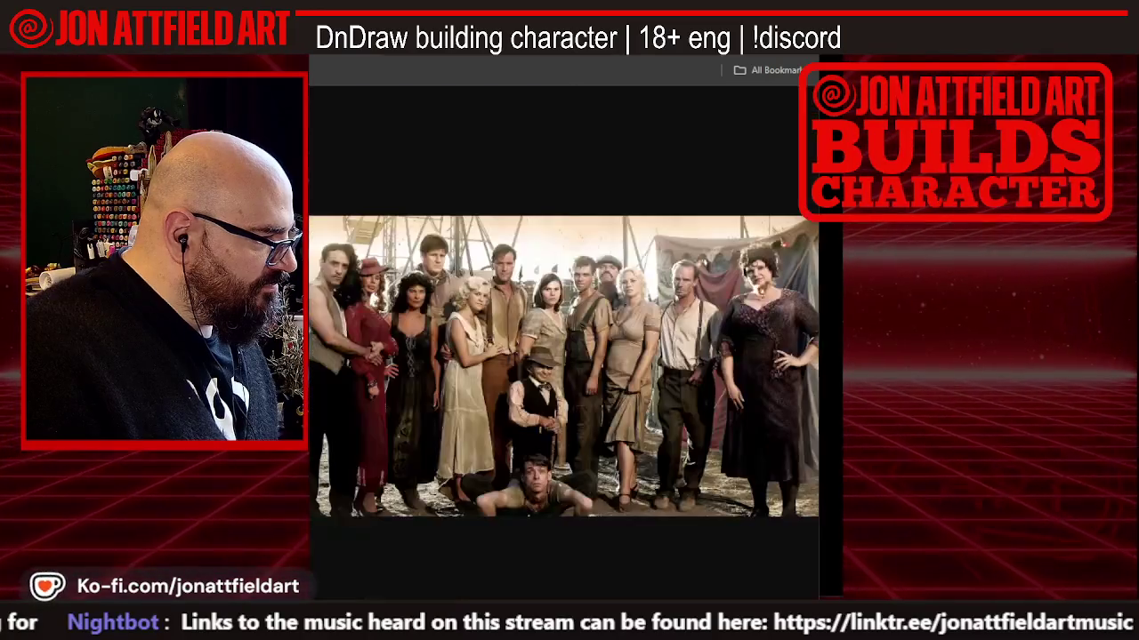
left_click(511, 328)
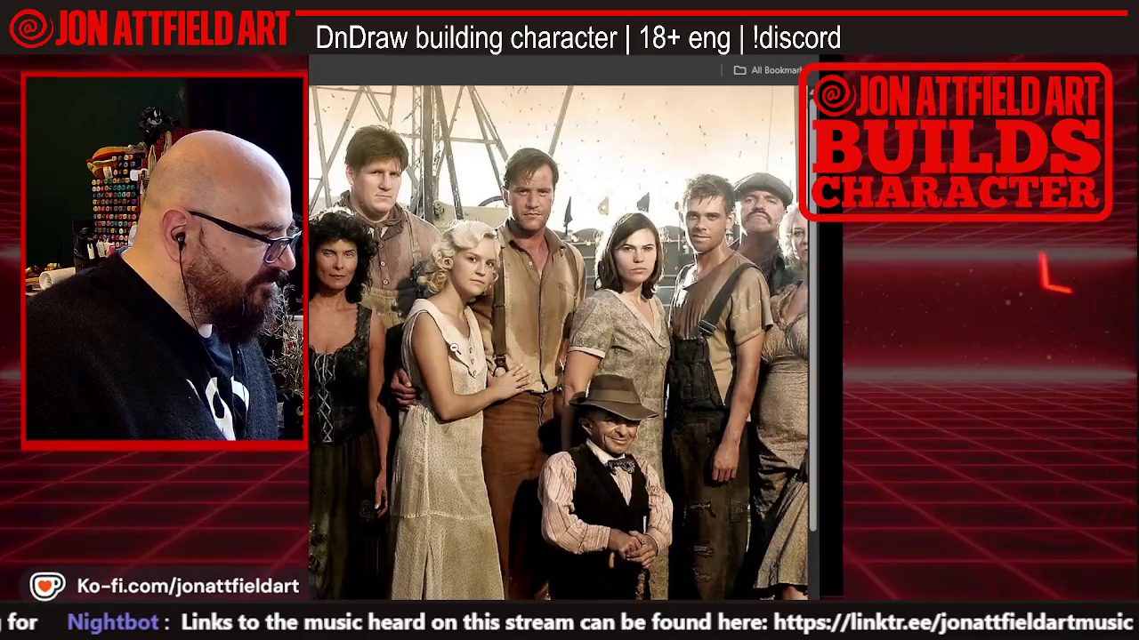
Pan across the zoomed cast photo from left to right to study the costumes
right_click(454, 274)
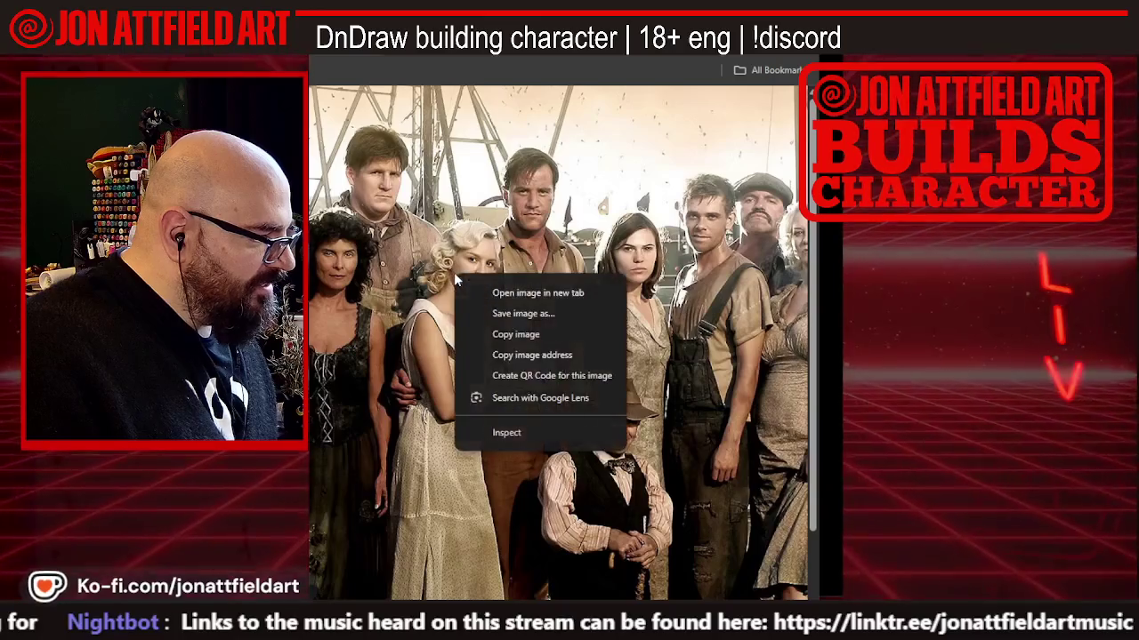
key("Escape")
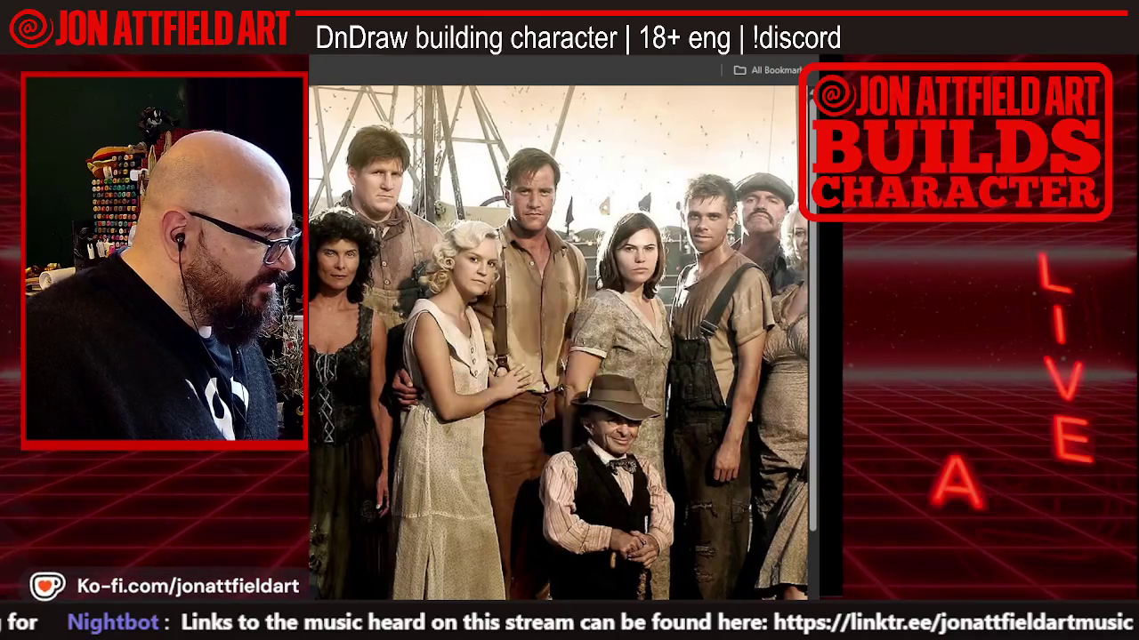
scroll(322, 583, "left", 5)
left_click_drag(322, 583, 377, 583)
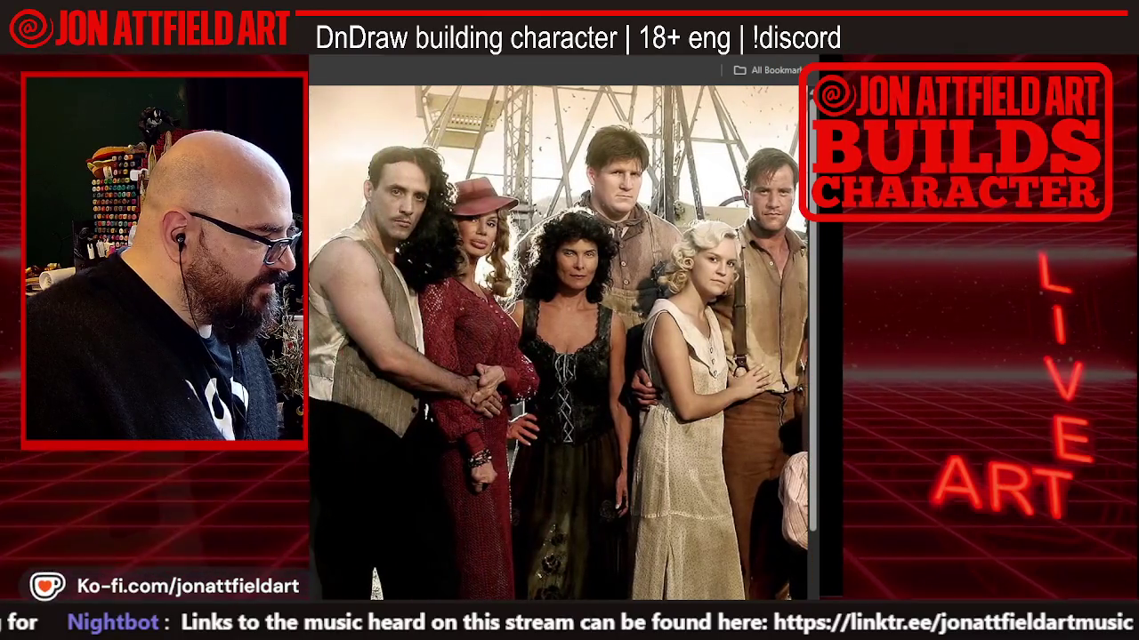
scroll(377, 583, "right", 2)
scroll(377, 582, "right", 2)
scroll(377, 582, "right", 2)
scroll(377, 583, "right", 2)
scroll(558, 343, "right", 2)
scroll(558, 344, "right", 2)
scroll(559, 344, "right", 2)
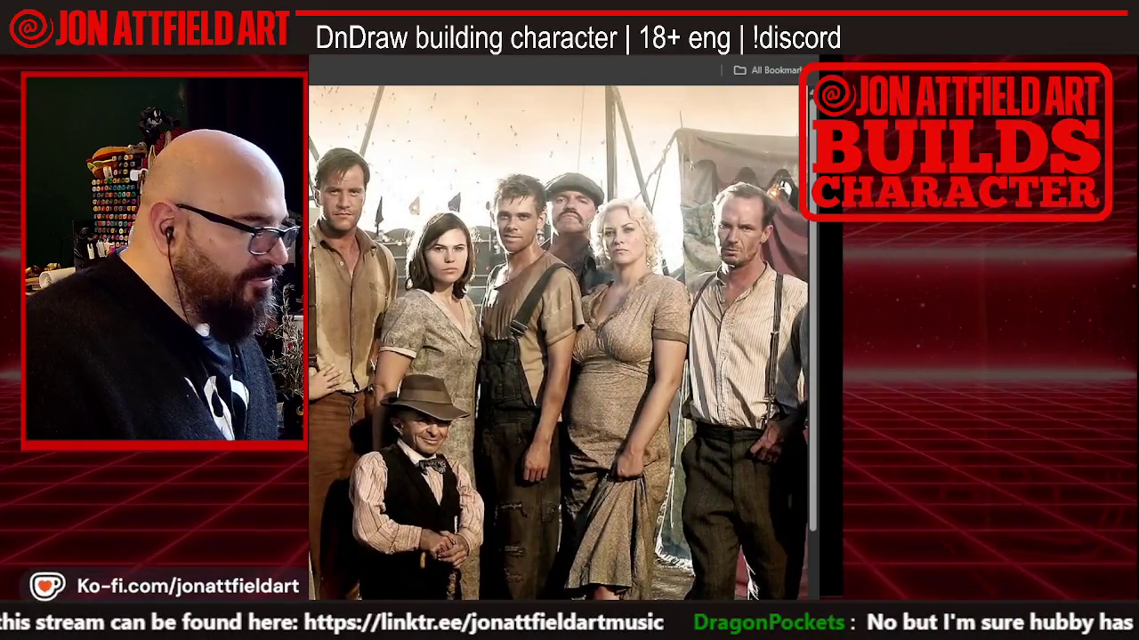
scroll(558, 344, "right", 1)
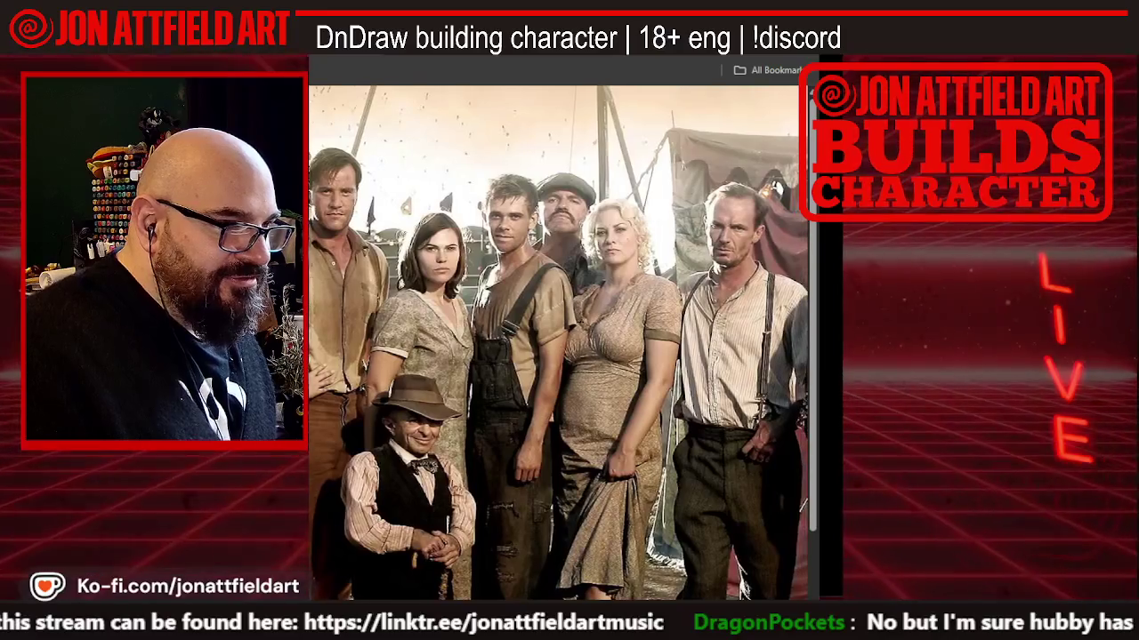
scroll(559, 343, "right", 1)
scroll(559, 343, "right", 1)
scroll(558, 343, "right", 1)
scroll(559, 343, "right", 1)
scroll(559, 343, "right", 1)
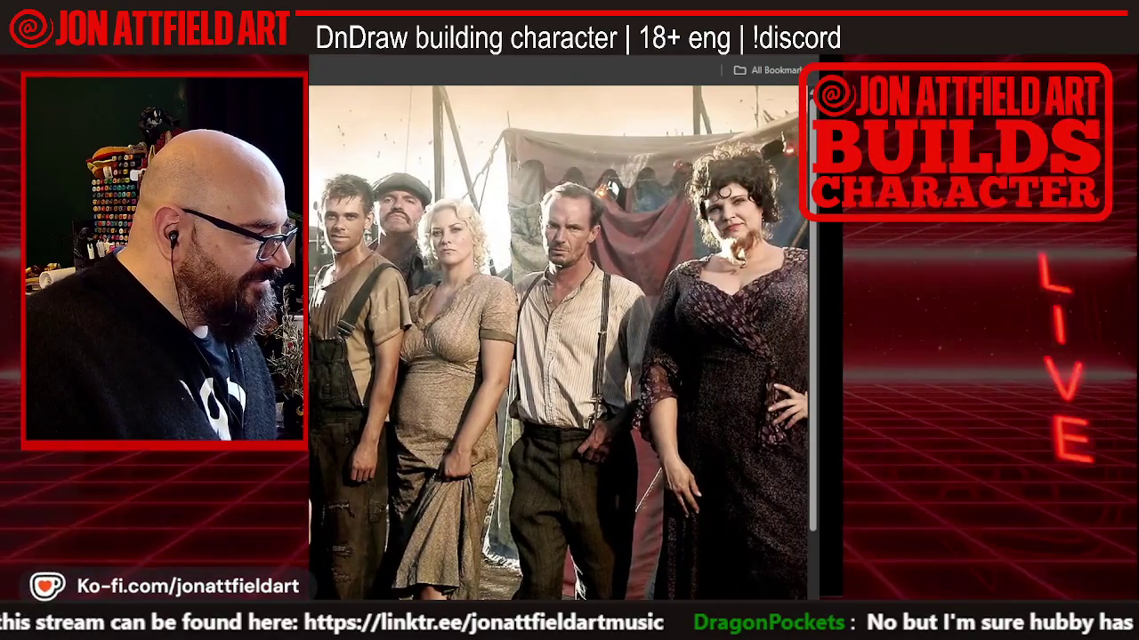
scroll(559, 343, "right", 1)
key("Right")
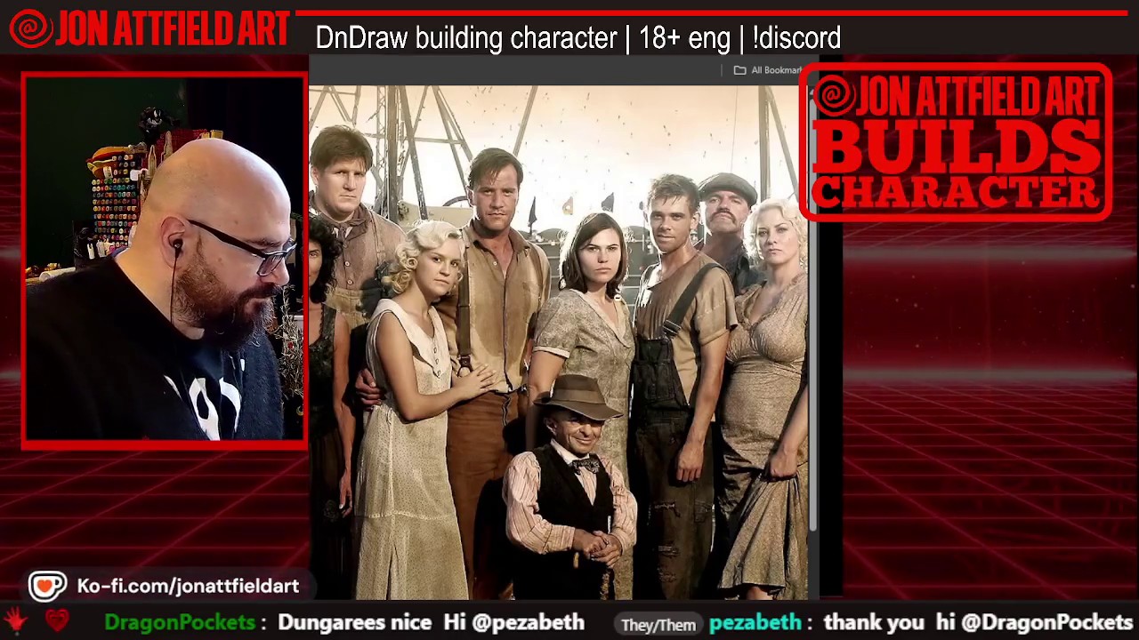
Fit the whole cast photo back into view, then close its tab to return to results
right_click(587, 126)
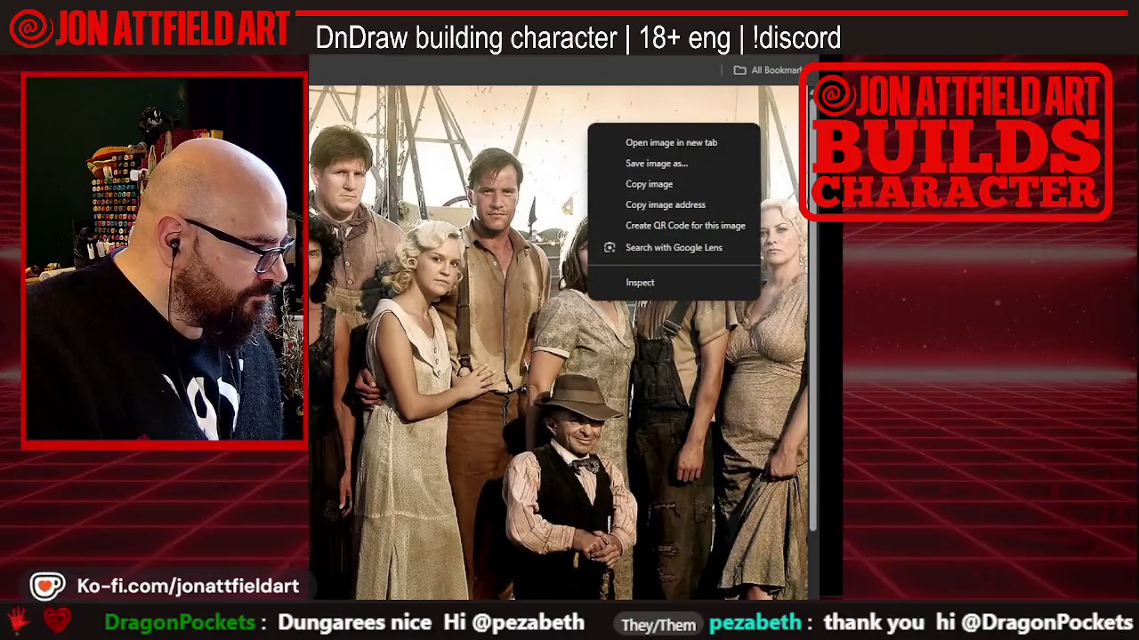
key("Escape")
scroll(560, 329, "down", 1)
scroll(561, 329, "down", 1)
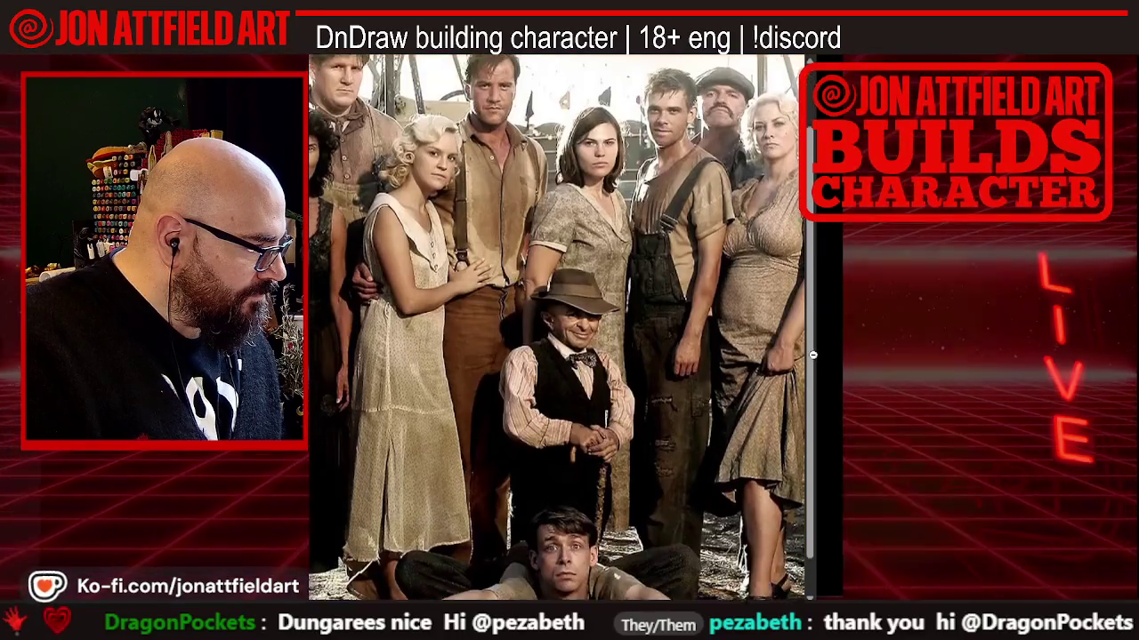
left_click_drag(812, 297, 819, 385)
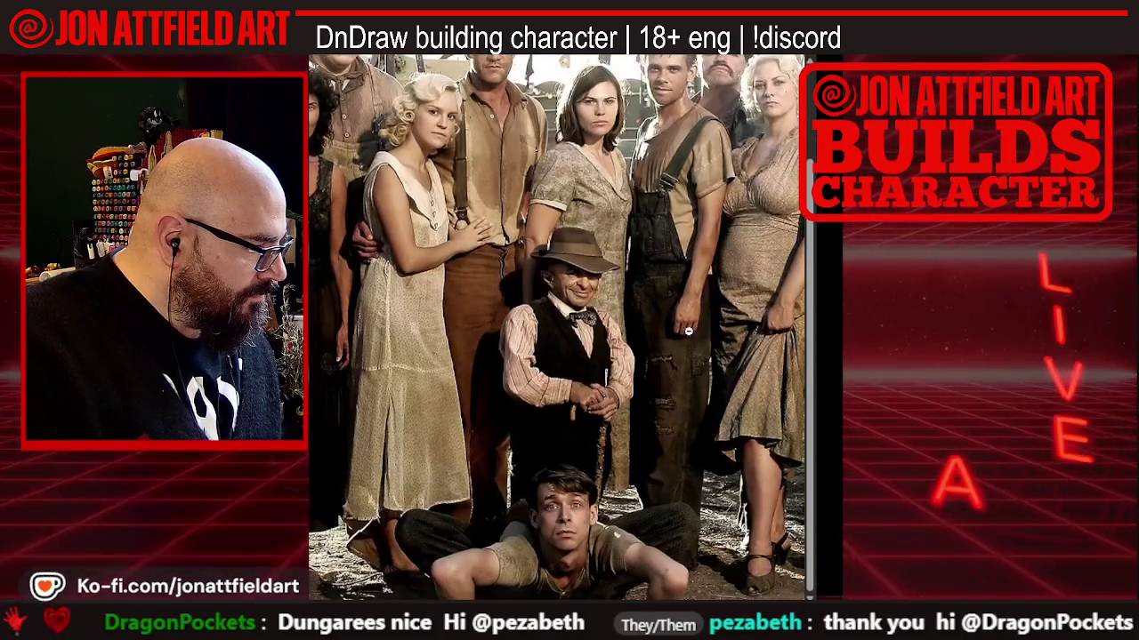
right_click(520, 318)
left_click(552, 333)
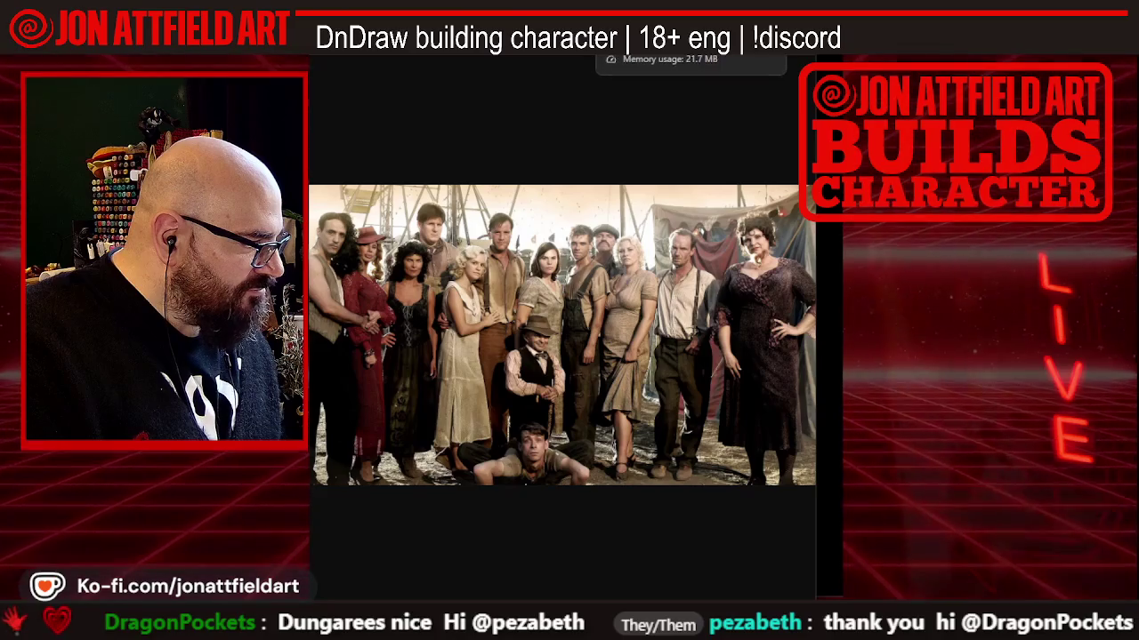
key("ctrl+w")
Scroll the Carnivale image results and preview the Season 1, Episode 6 still
scroll(458, 327, "down", 2)
scroll(459, 327, "down", 1)
scroll(458, 327, "down", 2)
scroll(458, 327, "down", 2)
scroll(458, 327, "down", 1)
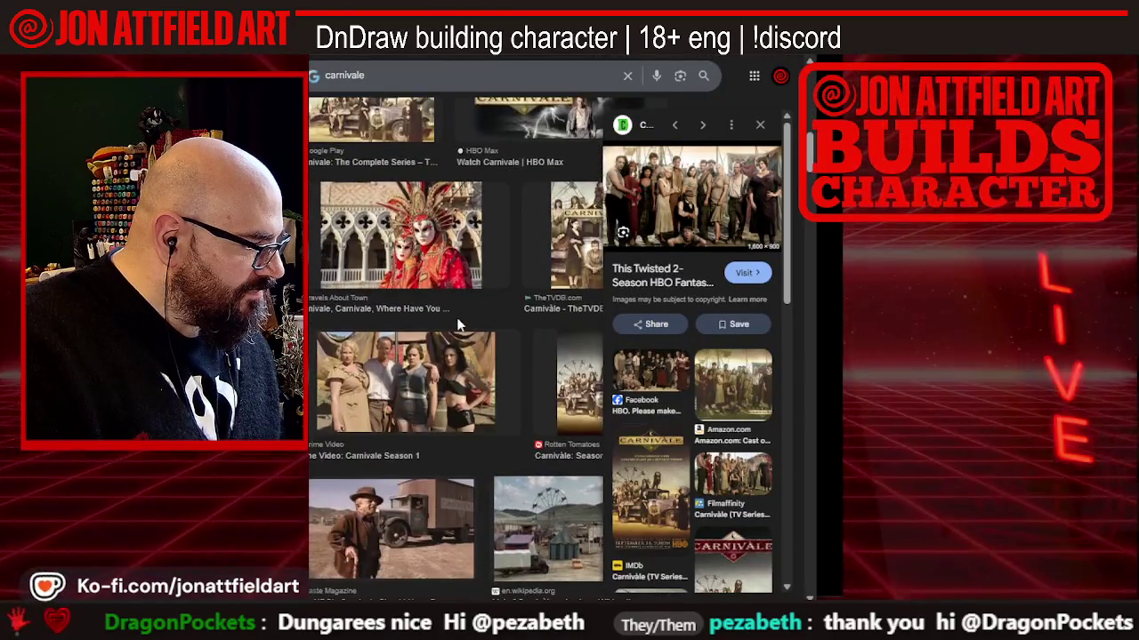
scroll(458, 326, "down", 2)
scroll(458, 326, "down", 2)
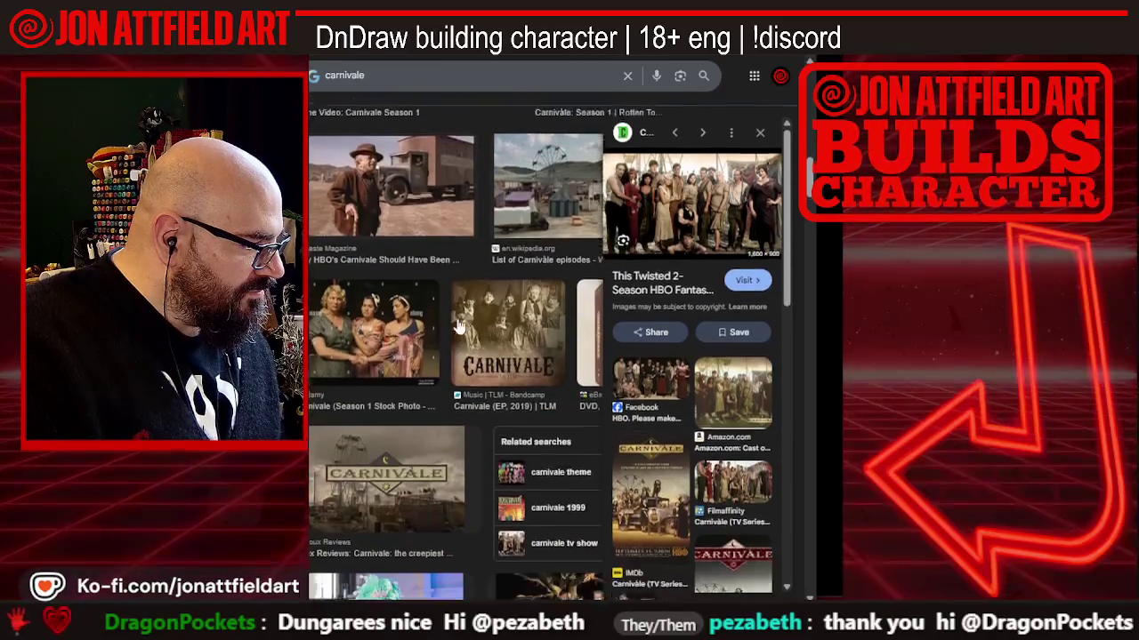
scroll(458, 327, "down", 3)
scroll(458, 326, "down", 1)
scroll(458, 327, "down", 2)
scroll(458, 327, "down", 2)
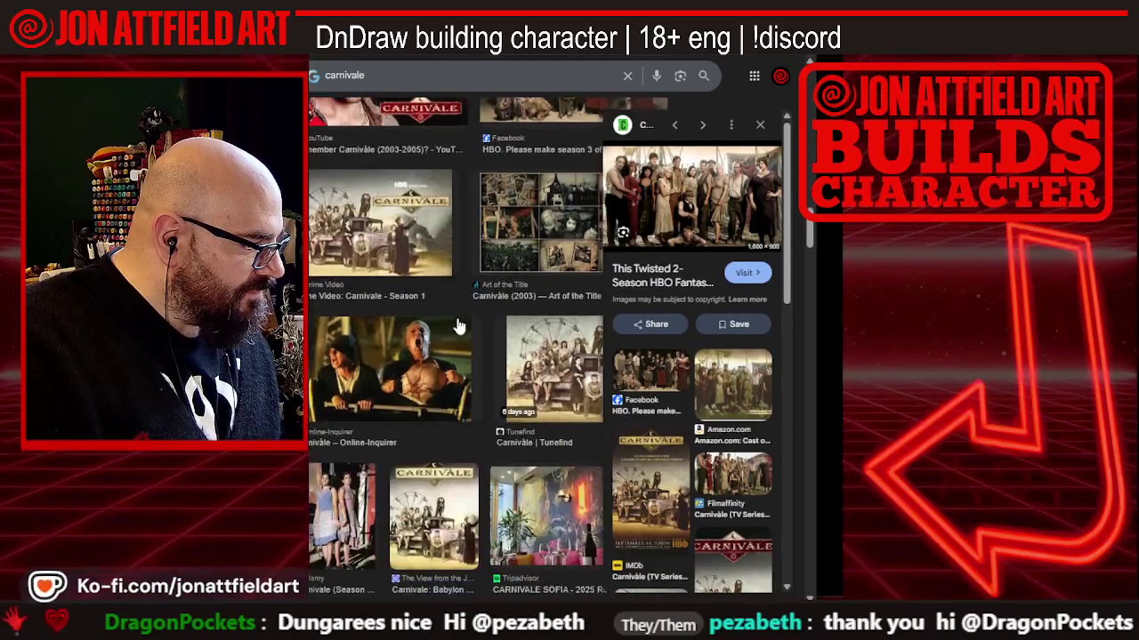
scroll(459, 327, "down", 2)
scroll(458, 327, "down", 2)
scroll(458, 327, "down", 1)
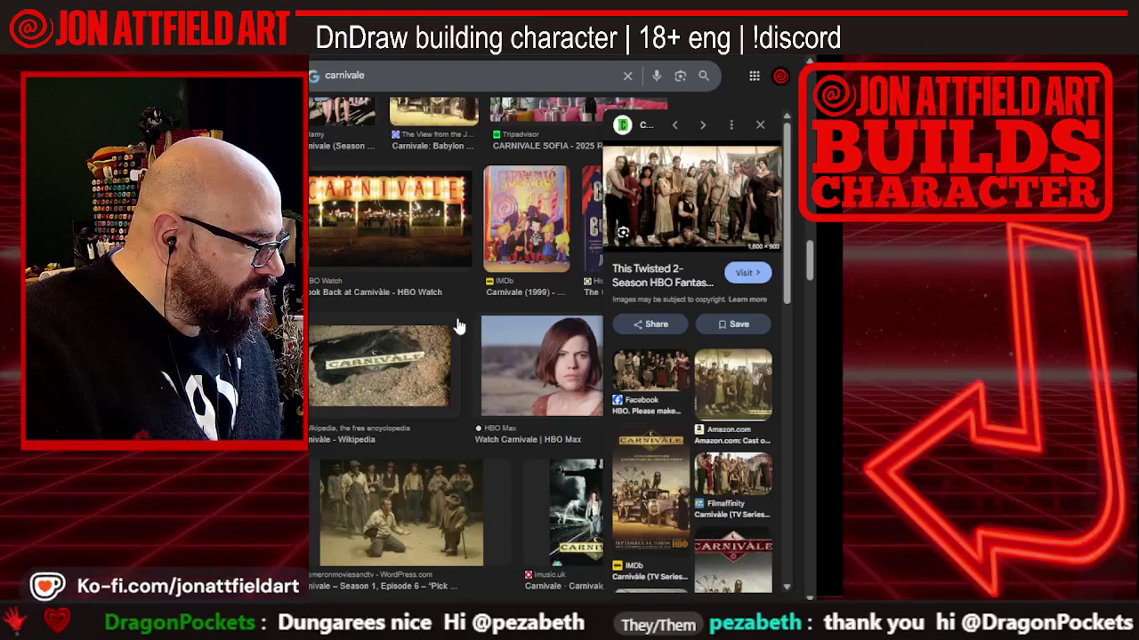
left_click(439, 489)
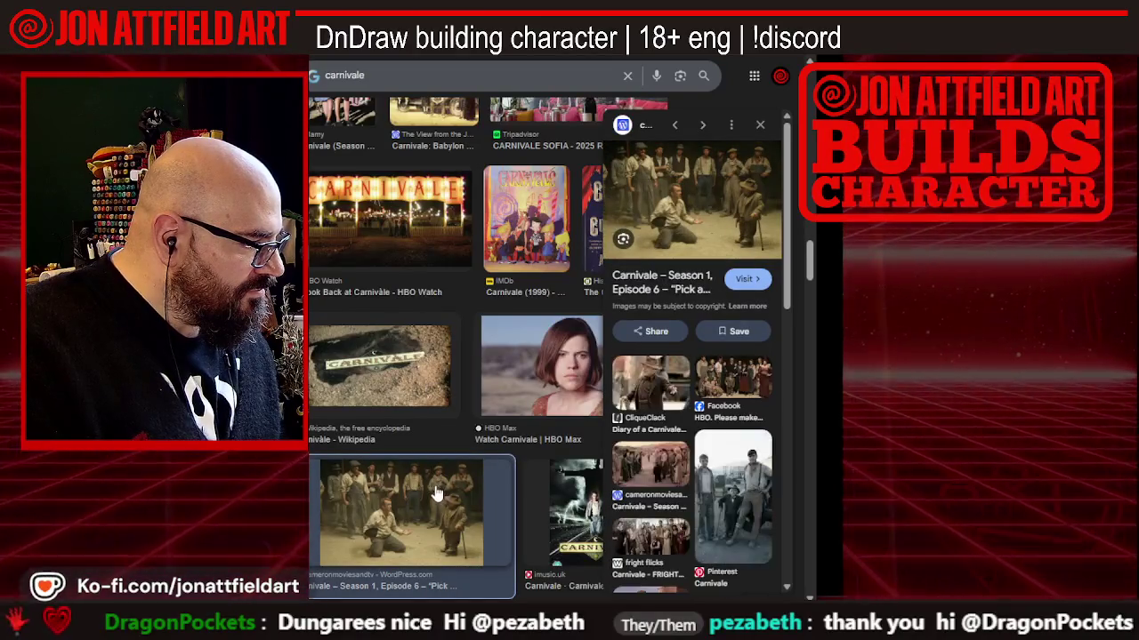
Open the Episode 6 still's WordPress source page in a new tab, abandoning a save attempt
right_click(708, 207)
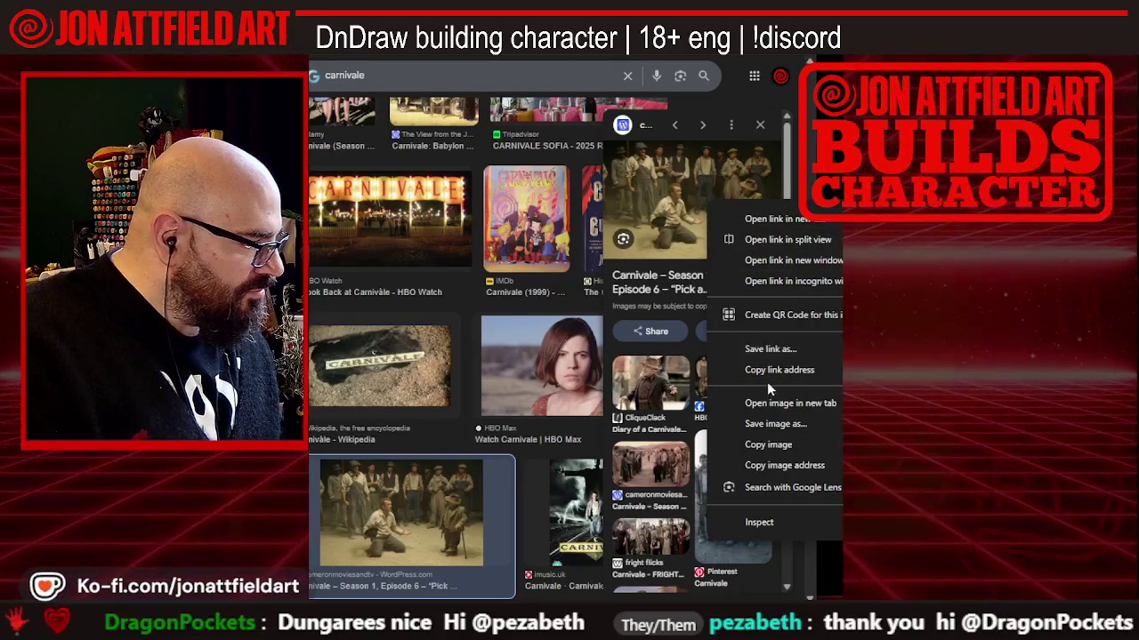
left_click(775, 423)
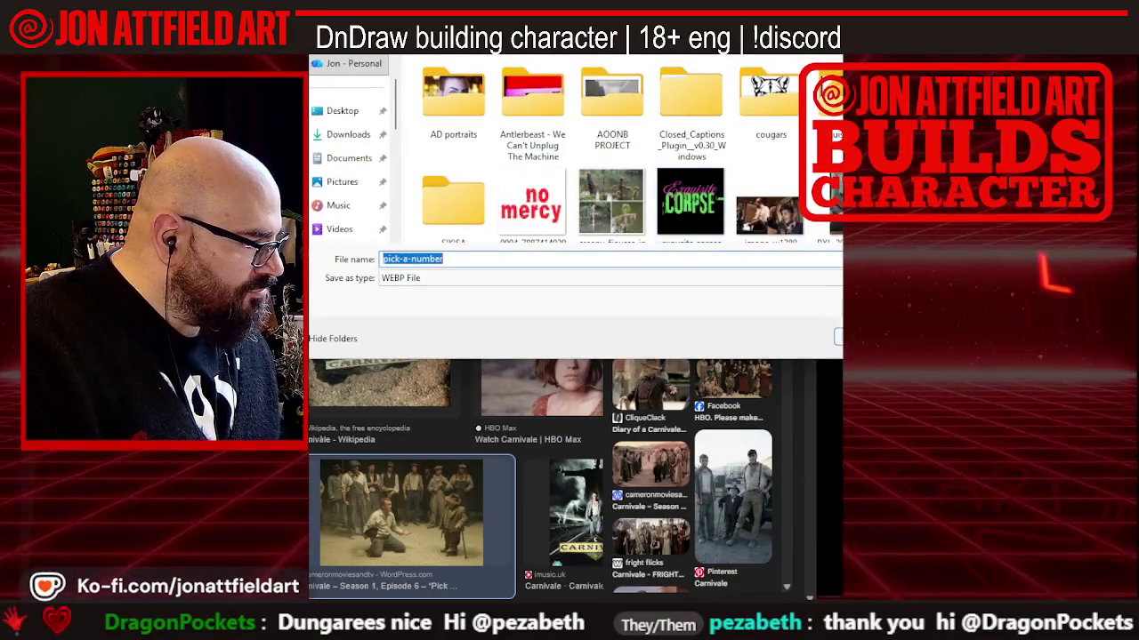
key("Escape")
right_click(660, 199)
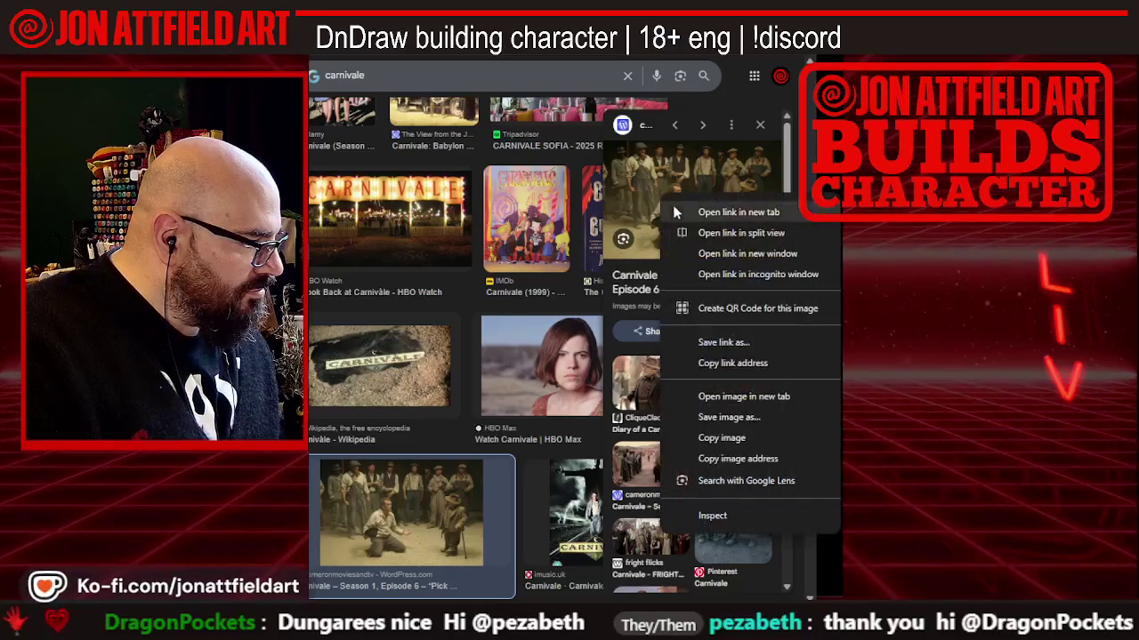
left_click(721, 438)
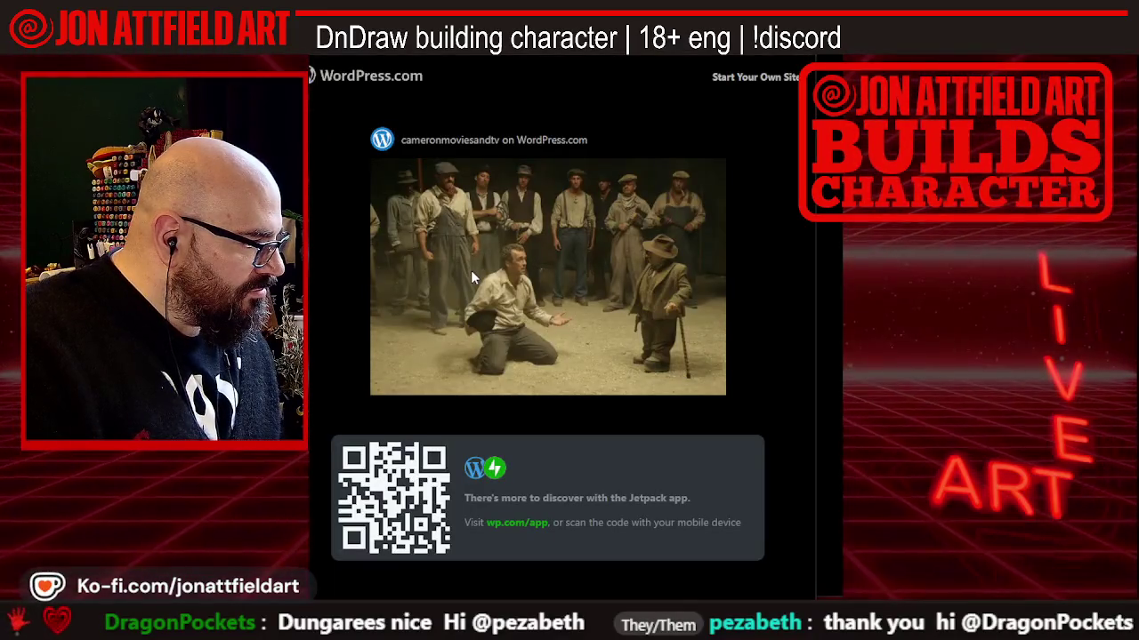
Study the WordPress still of men circled around a kneeling man
right_click(427, 235)
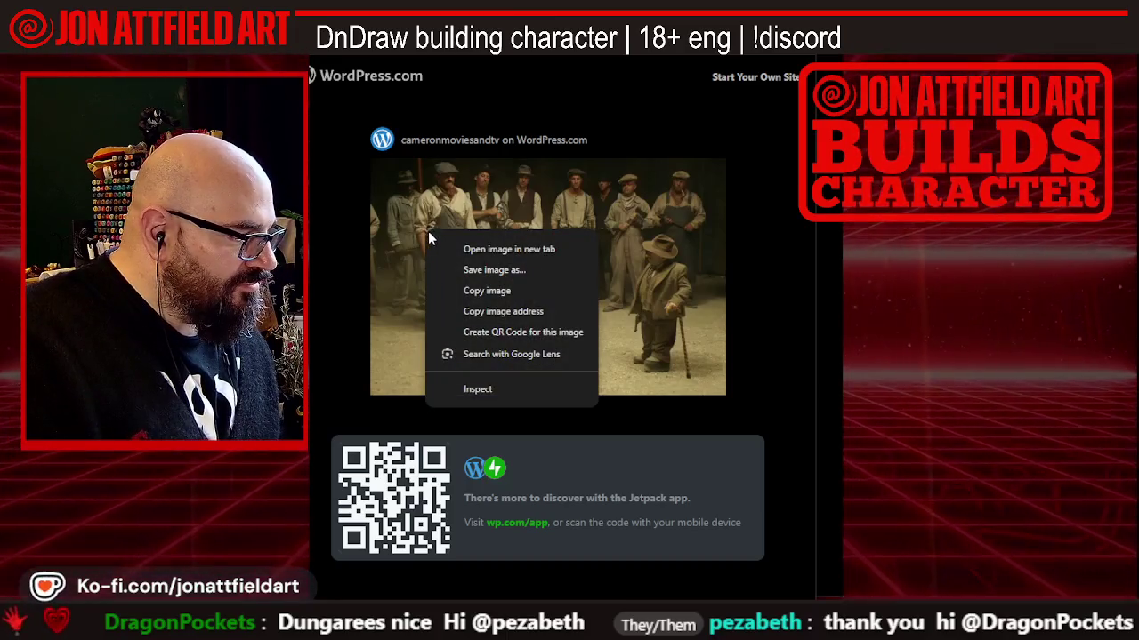
left_click(311, 255)
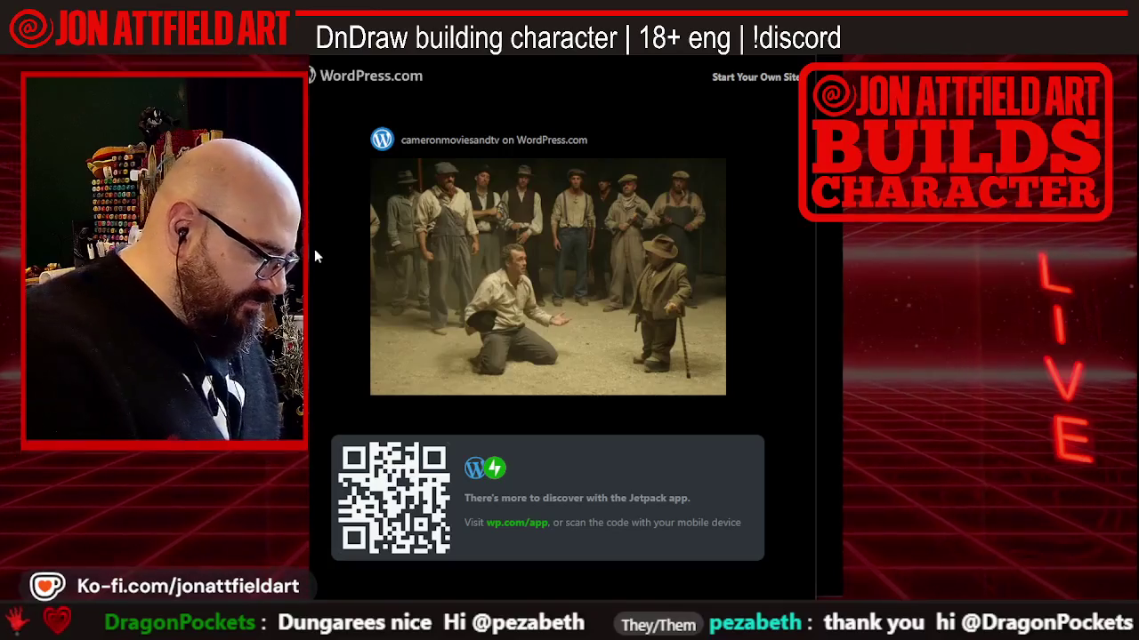
scroll(315, 256, "up", 3)
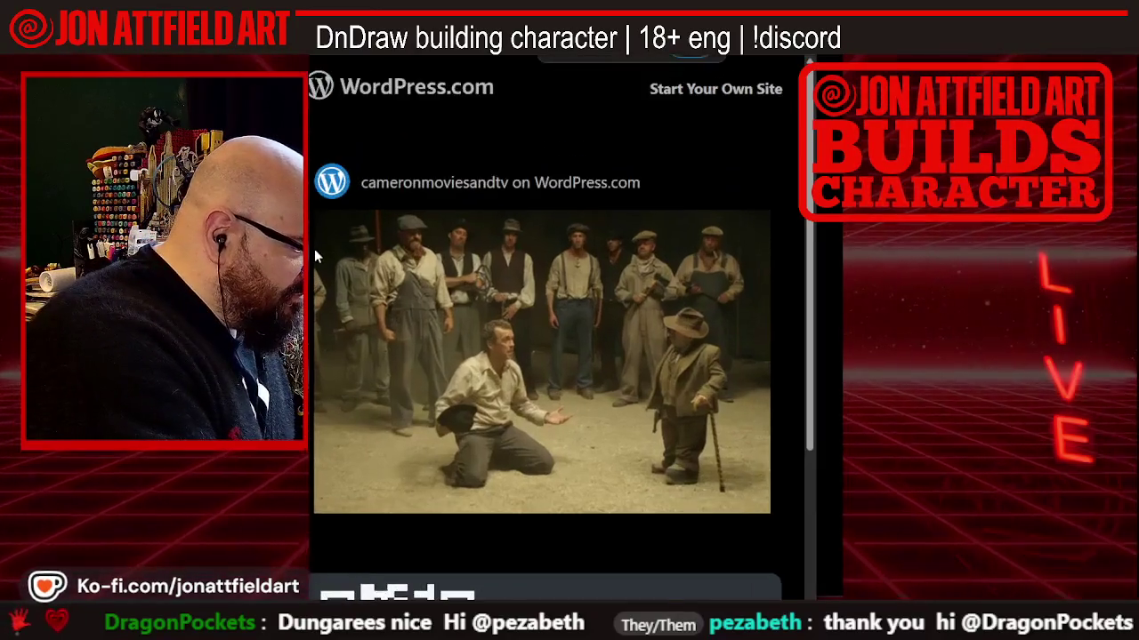
scroll(315, 256, "up", 1)
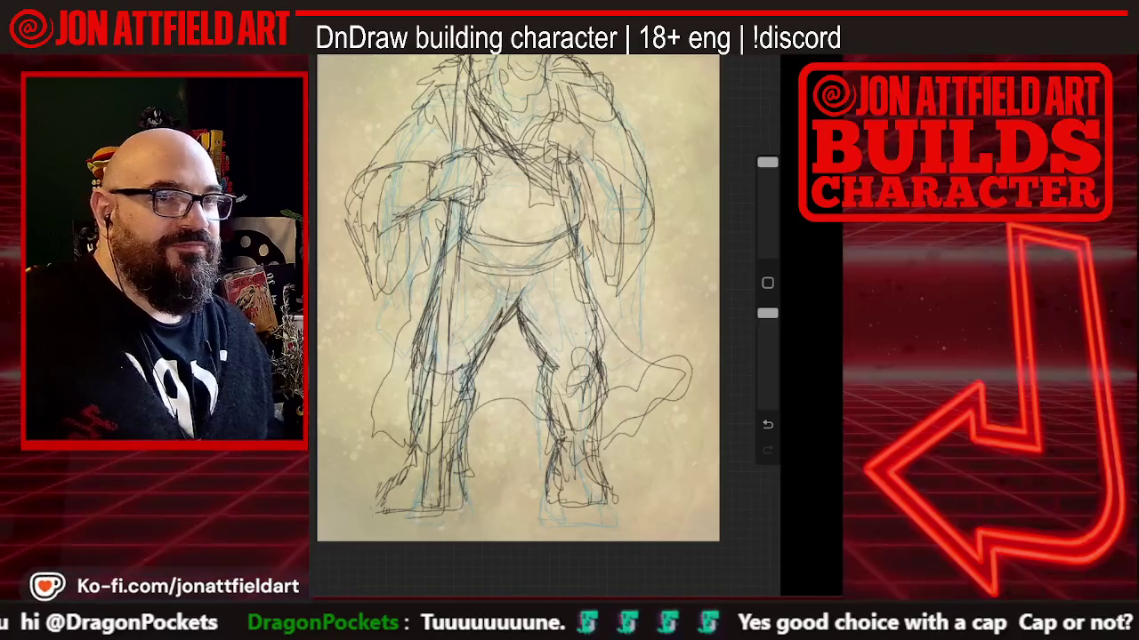
Return to the Procreate canvas showing the character's pencil sketch on parchment
scroll(518, 298, "down", 2)
Zoom in on the head and ink the face line down to the chin and the right shoulder
scroll(521, 311, "up", 2)
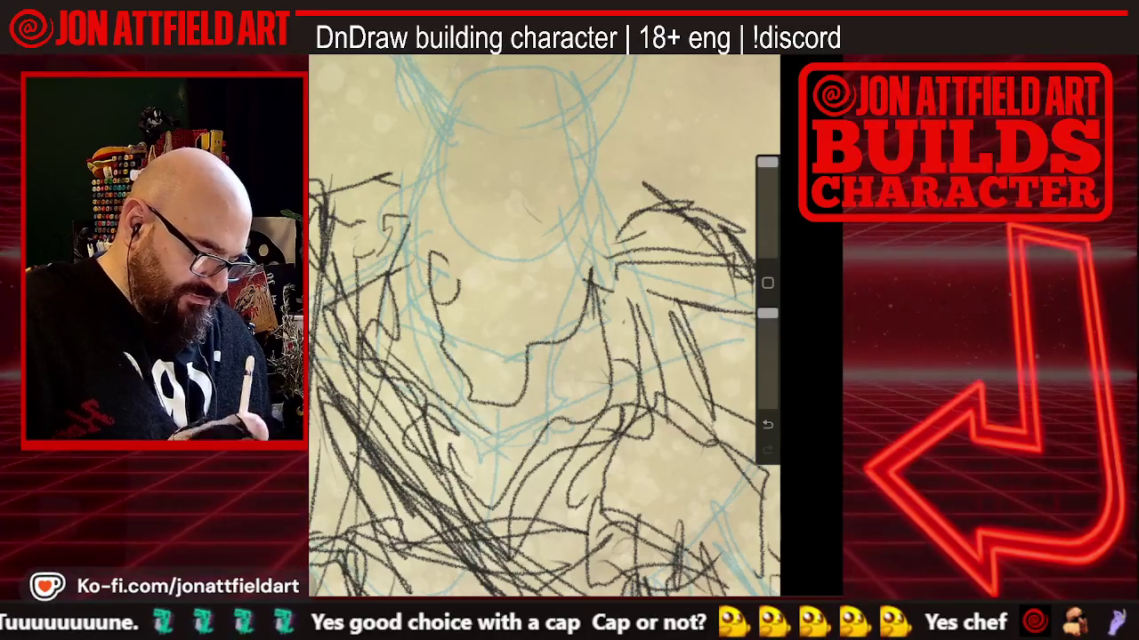
scroll(544, 326, "down", 3)
scroll(545, 326, "down", 3)
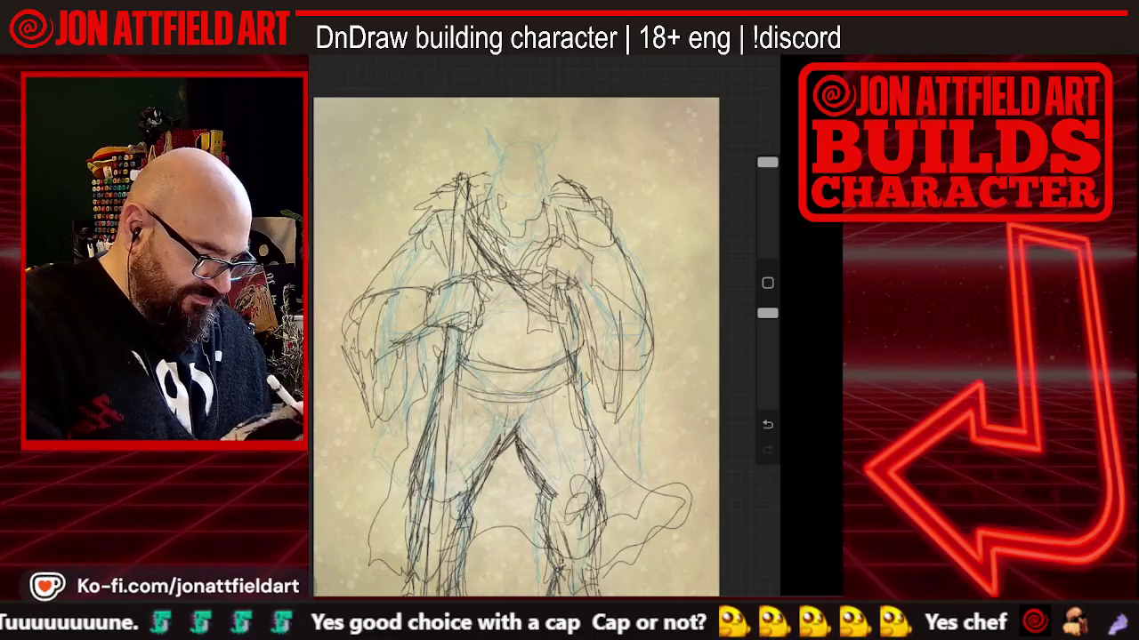
scroll(544, 325, "up", 5)
scroll(545, 325, "up", 2)
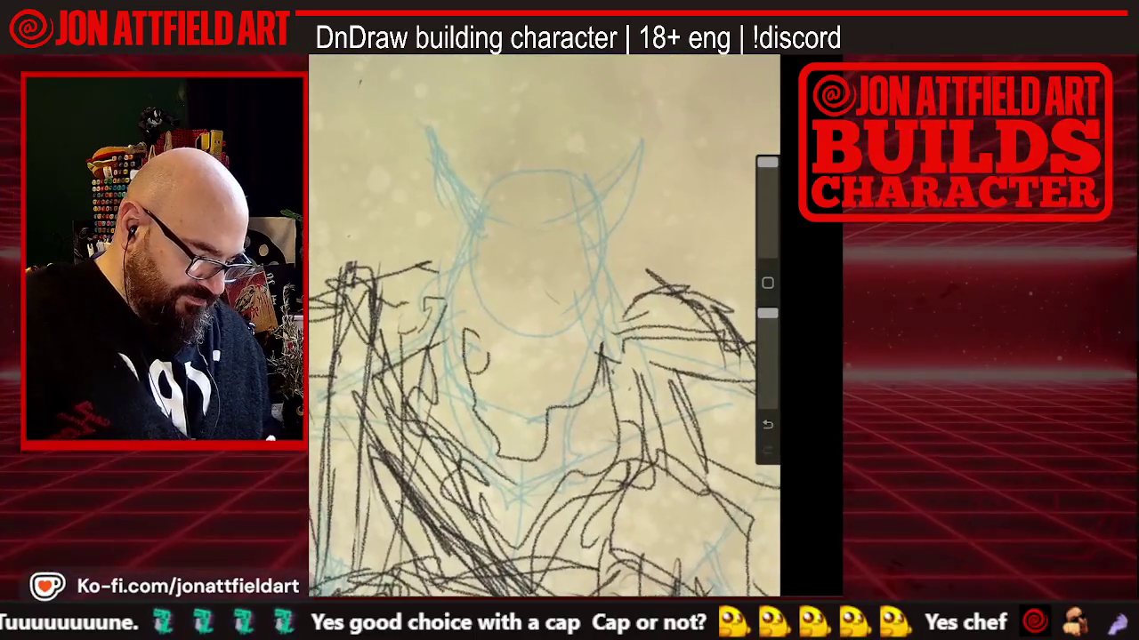
scroll(544, 326, "up", 2)
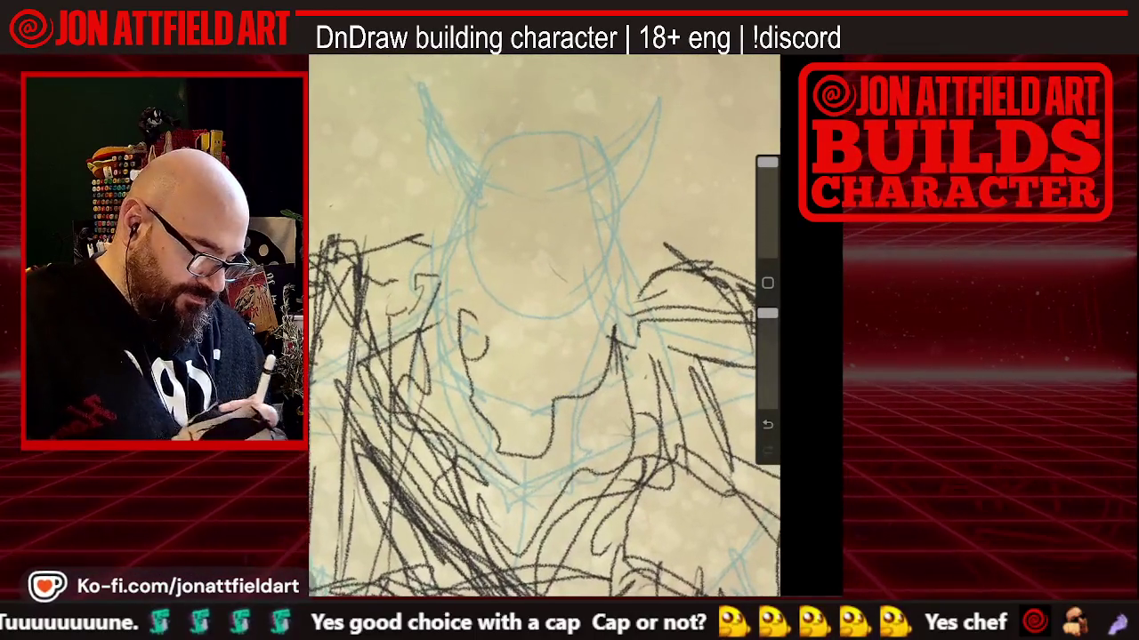
left_click_drag(482, 236, 445, 316)
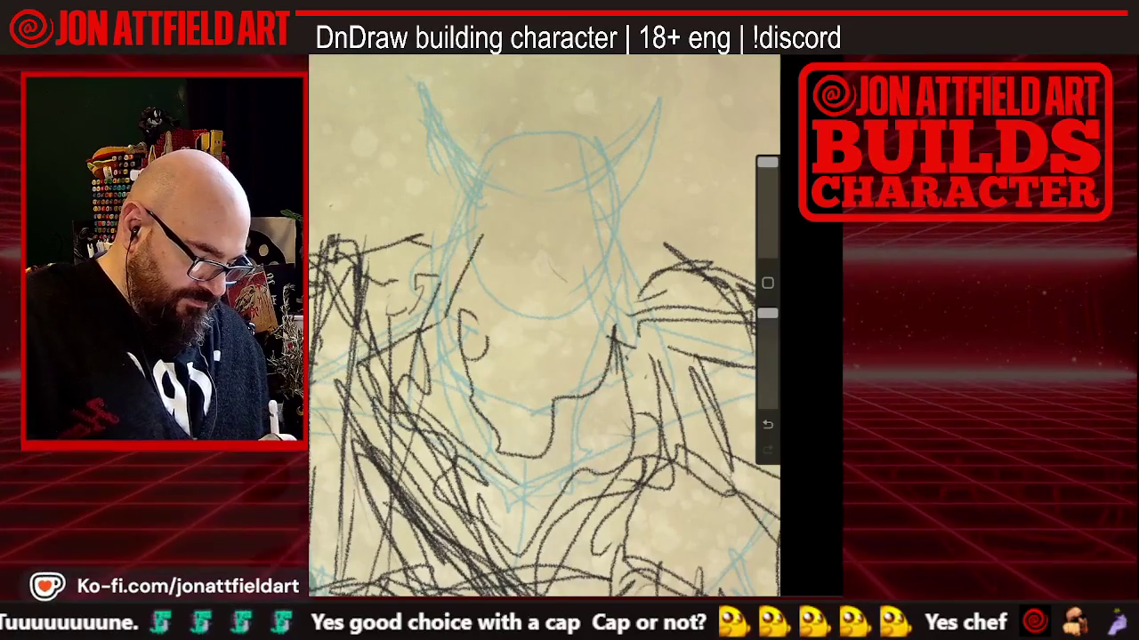
left_click_drag(534, 292, 609, 304)
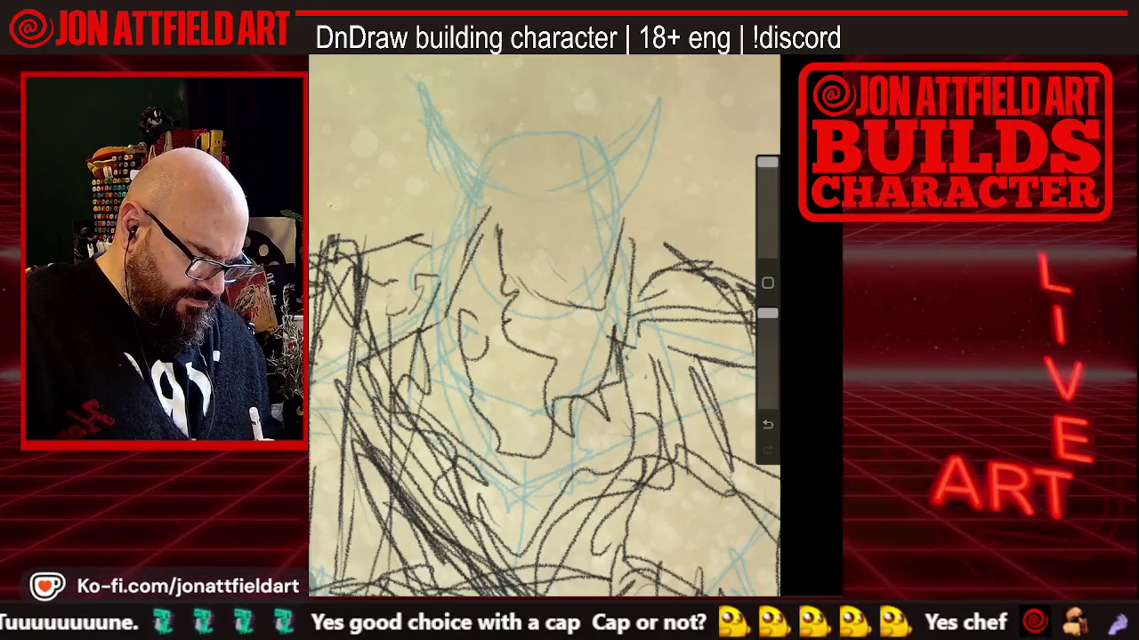
Draw the jaw, back of the head, pointed ear up to its tip, and top of the head
left_click_drag(495, 246, 504, 275)
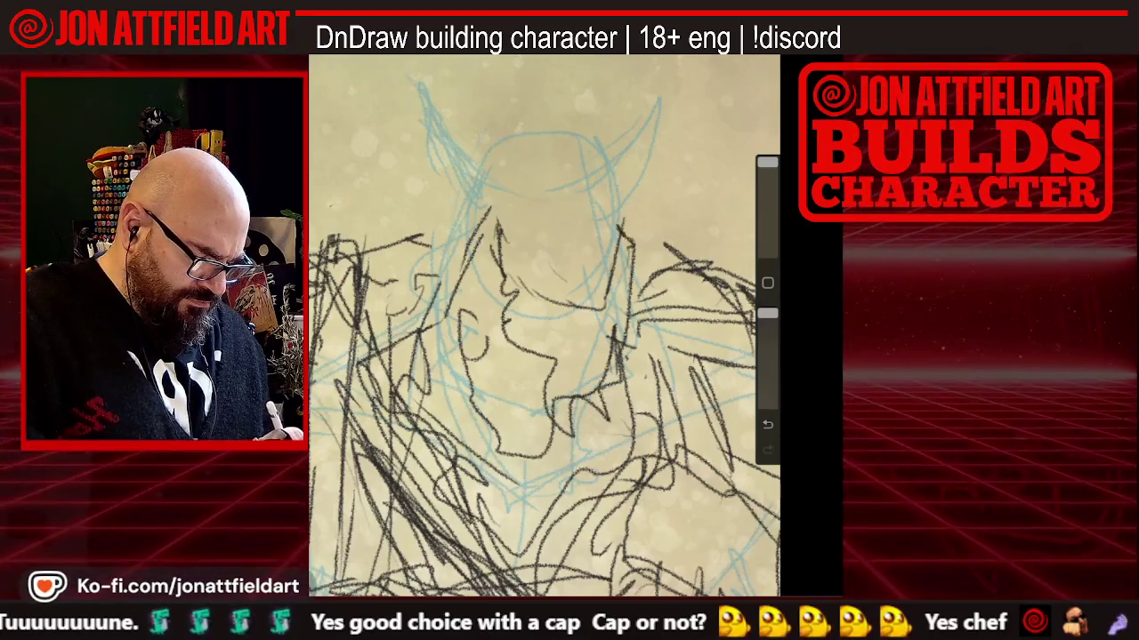
left_click_drag(623, 231, 649, 227)
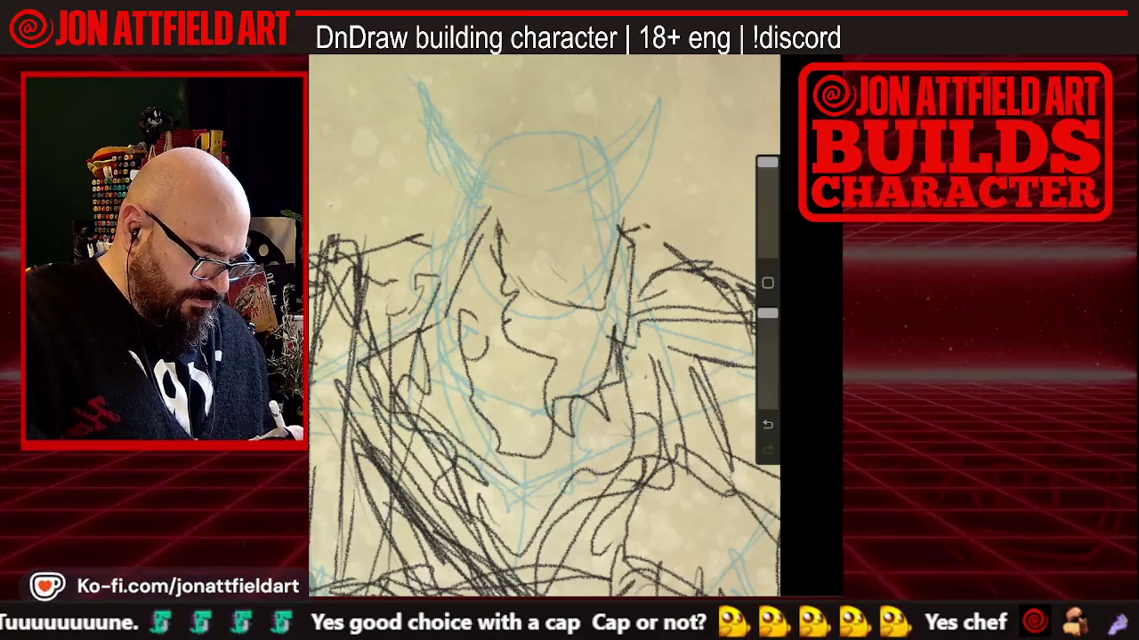
left_click_drag(629, 189, 646, 208)
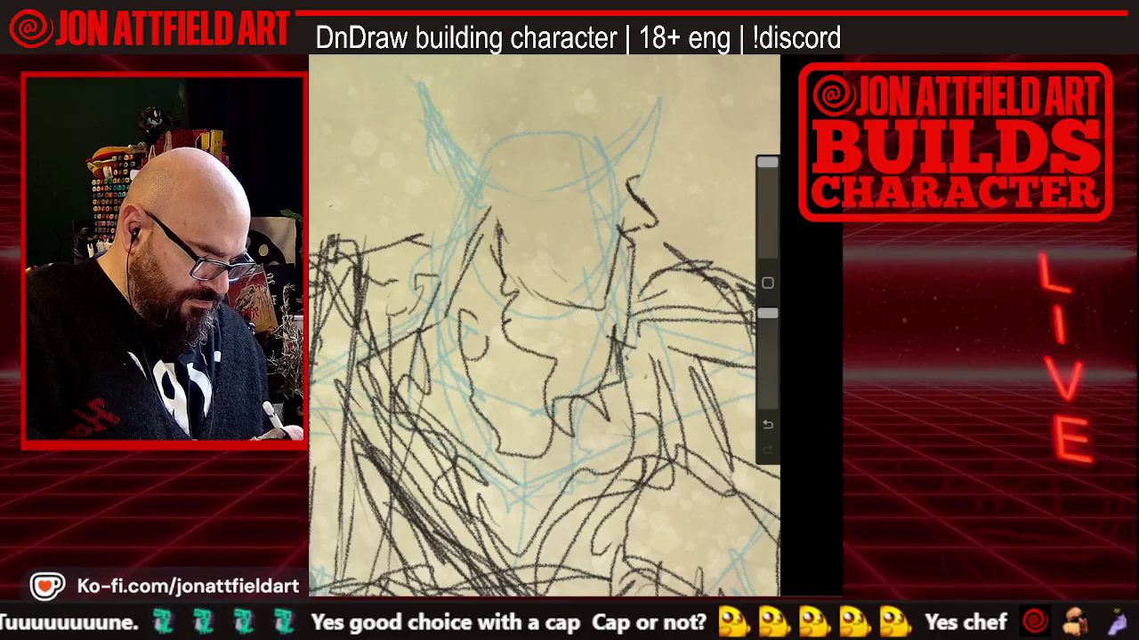
left_click_drag(629, 144, 642, 181)
mouse_move(621, 127)
left_mouse_down()
mouse_move(612, 116)
mouse_move(523, 105)
left_mouse_up()
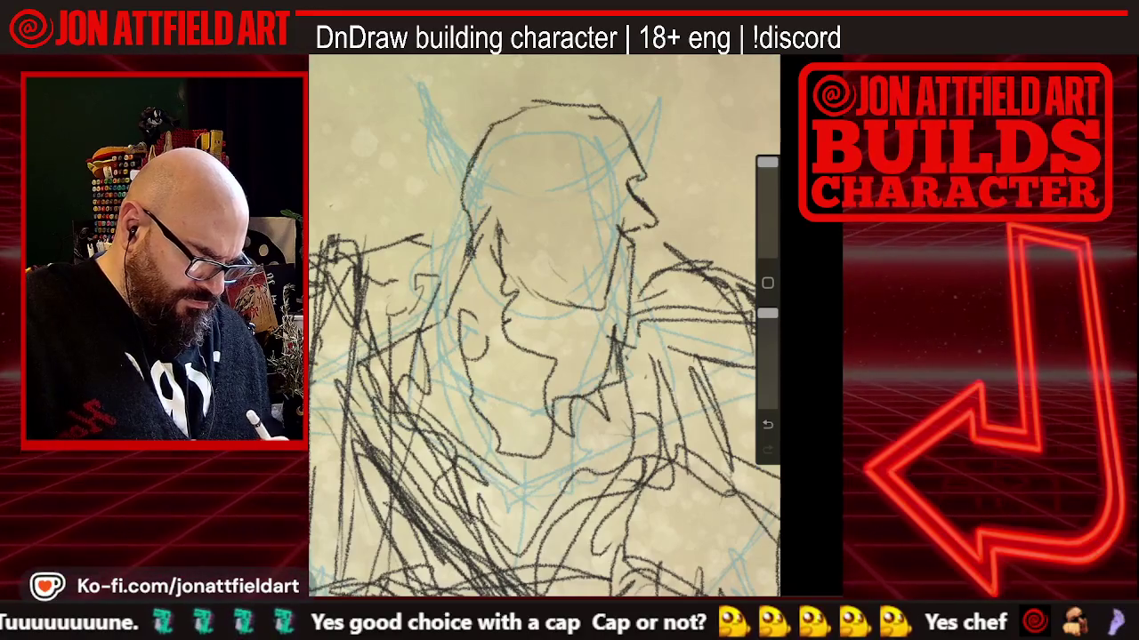
scroll(544, 329, "down", 5)
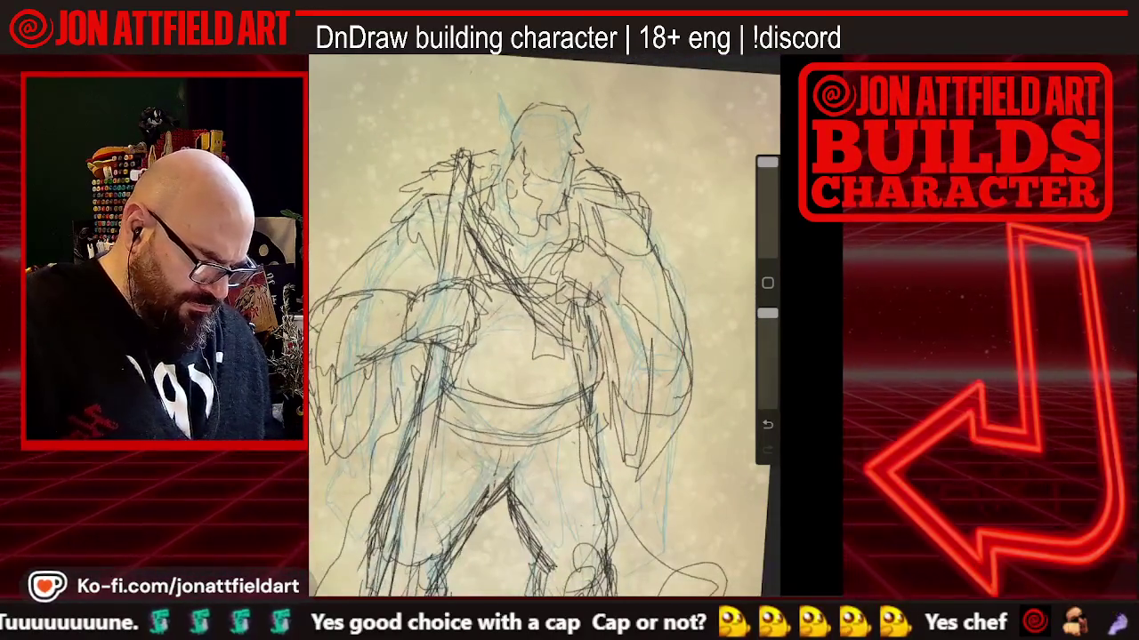
Zoom onto the head, sketch beard strands along the jaw and face, and undo the last stroke
scroll(544, 326, "up", 5)
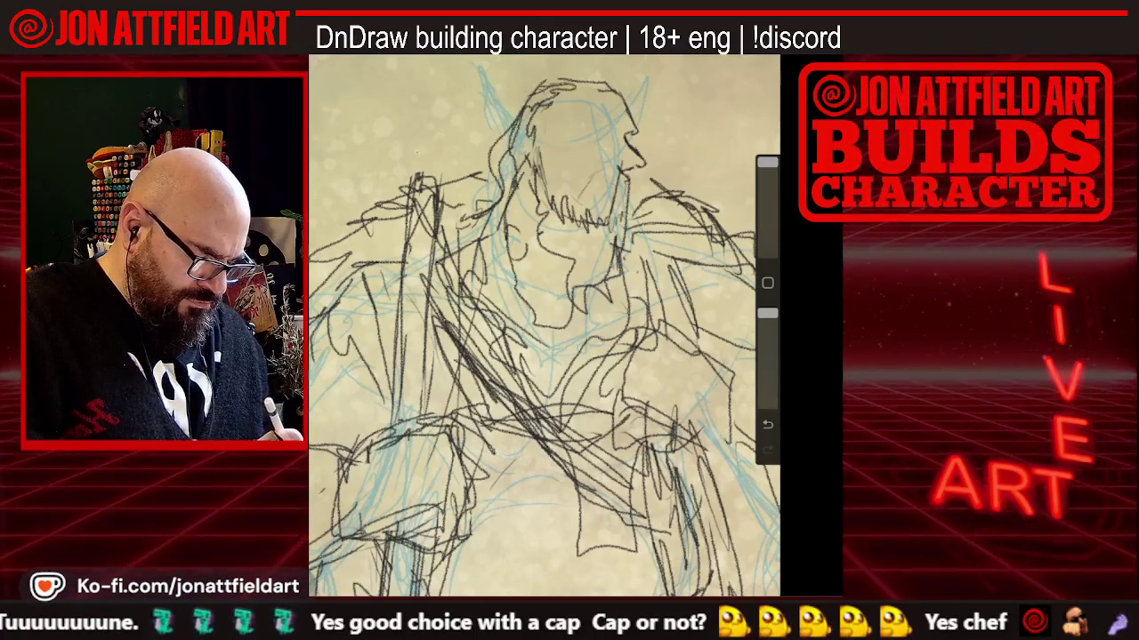
scroll(544, 326, "down", 5)
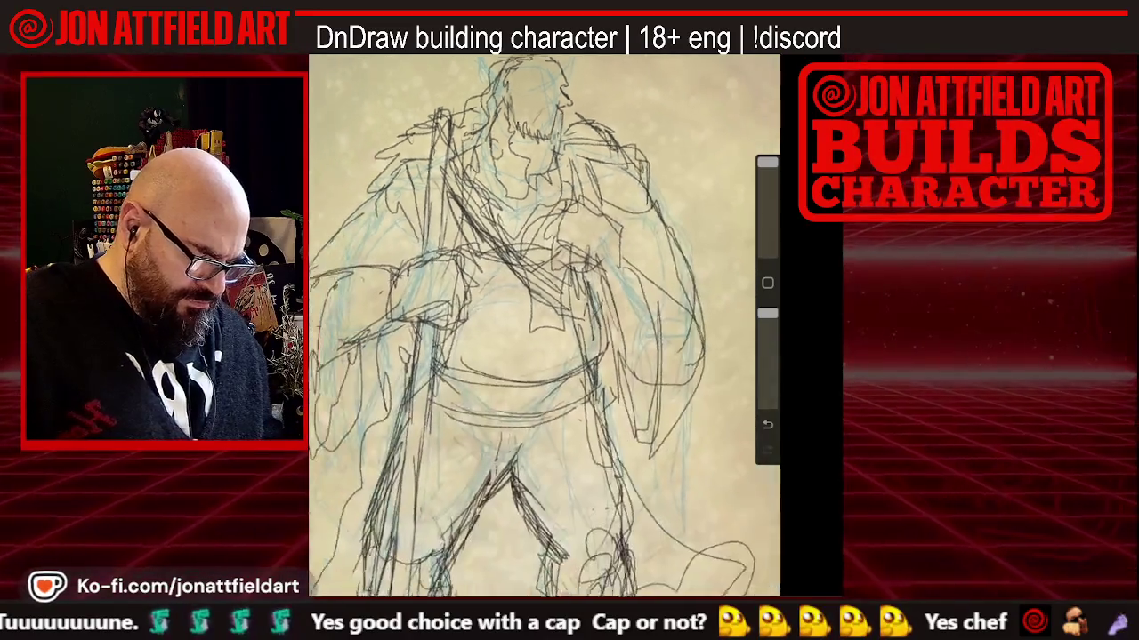
scroll(544, 325, "up", 2)
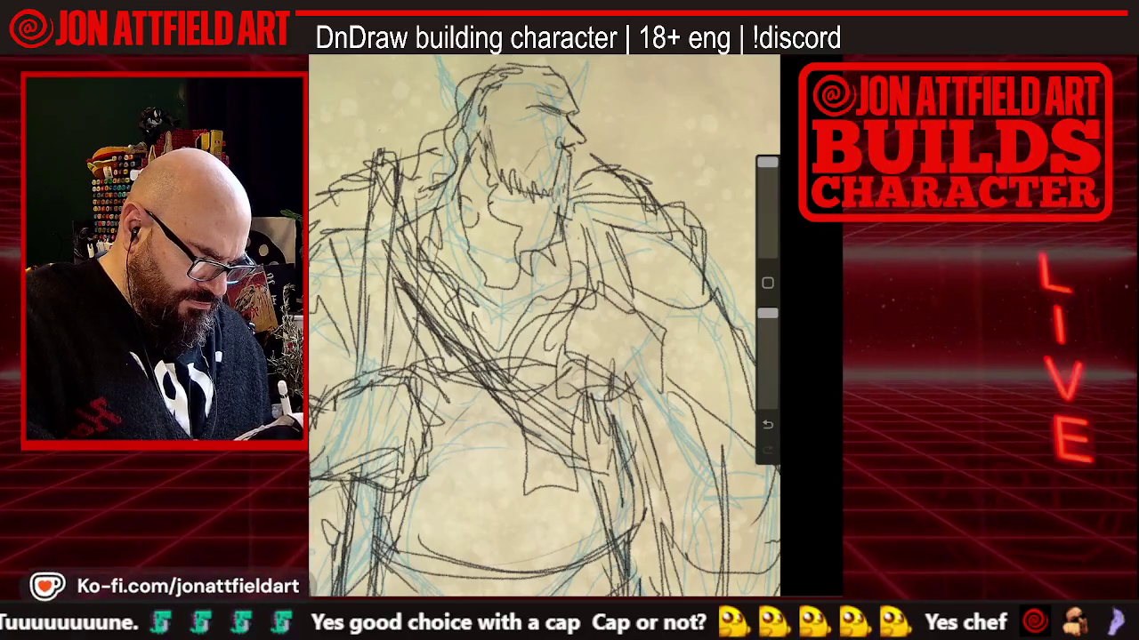
scroll(544, 326, "up", 2)
scroll(544, 325, "up", 3)
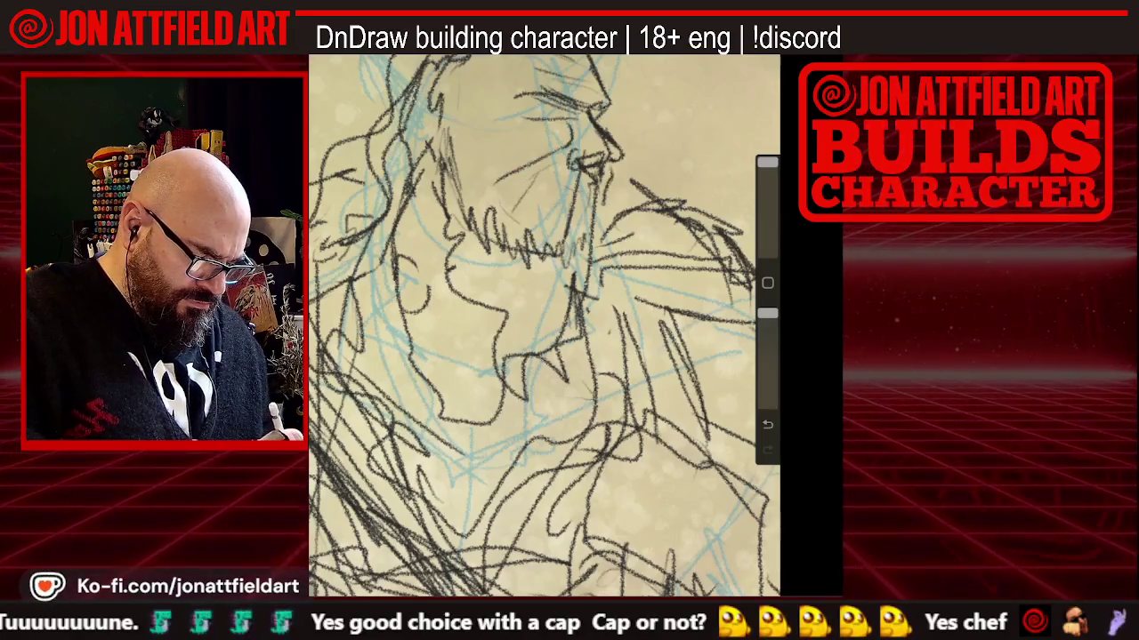
left_click_drag(543, 192, 591, 181)
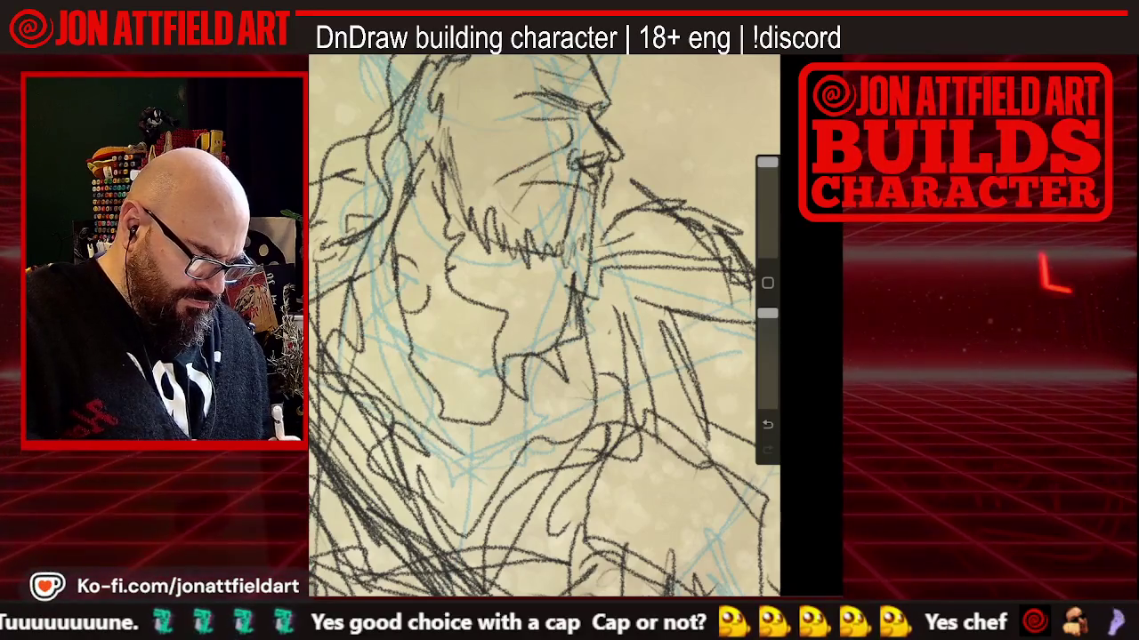
left_click_drag(518, 187, 536, 165)
key("ctrl+z")
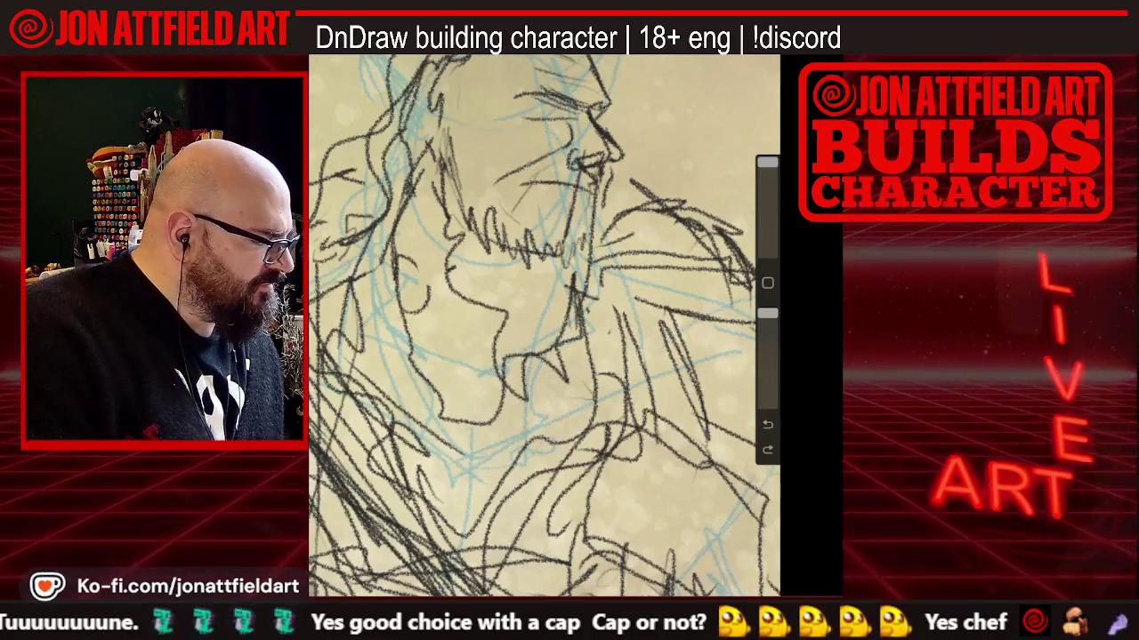
In the bugbear 5e image results, preview several bugbears, ending on the muscular brown club-wielder
left_click(832, 580)
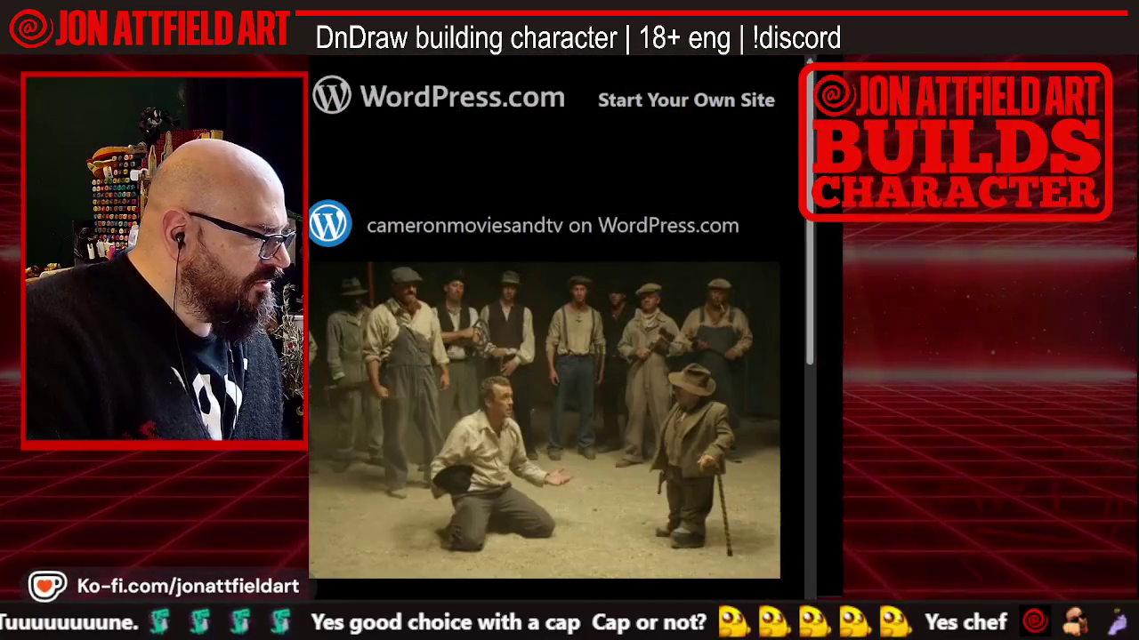
key("ctrl+w")
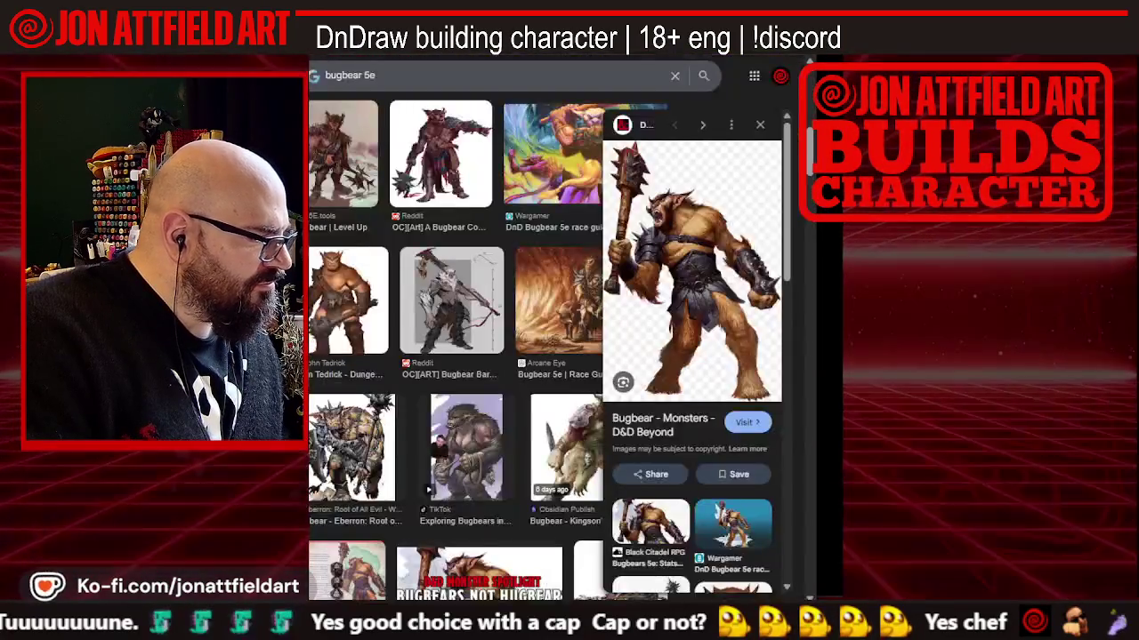
left_click(583, 427)
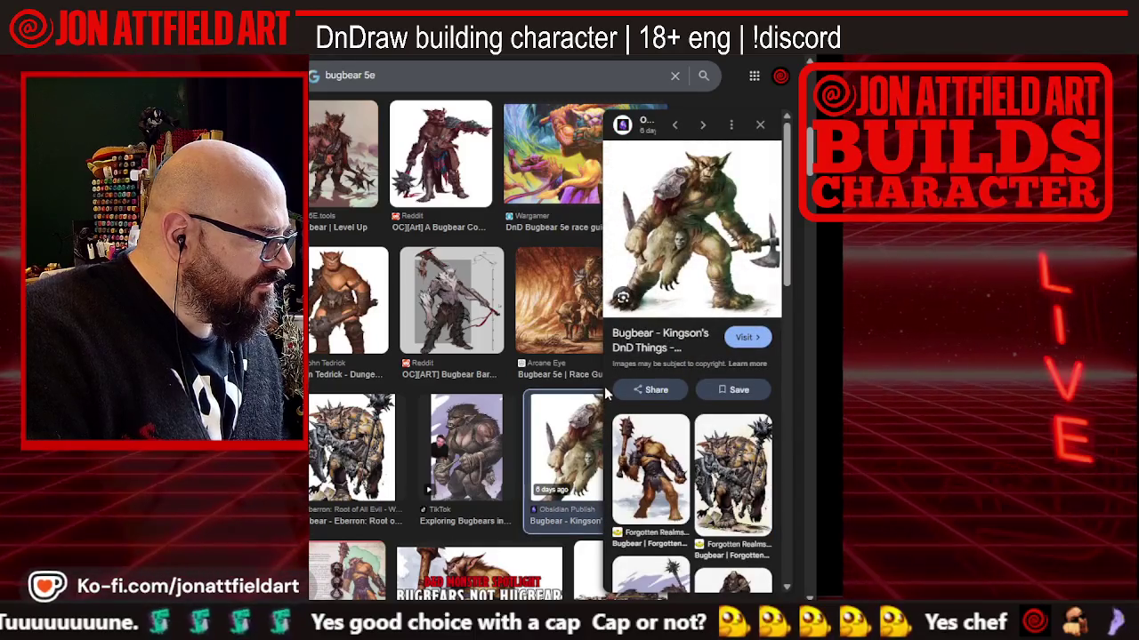
left_click(459, 304)
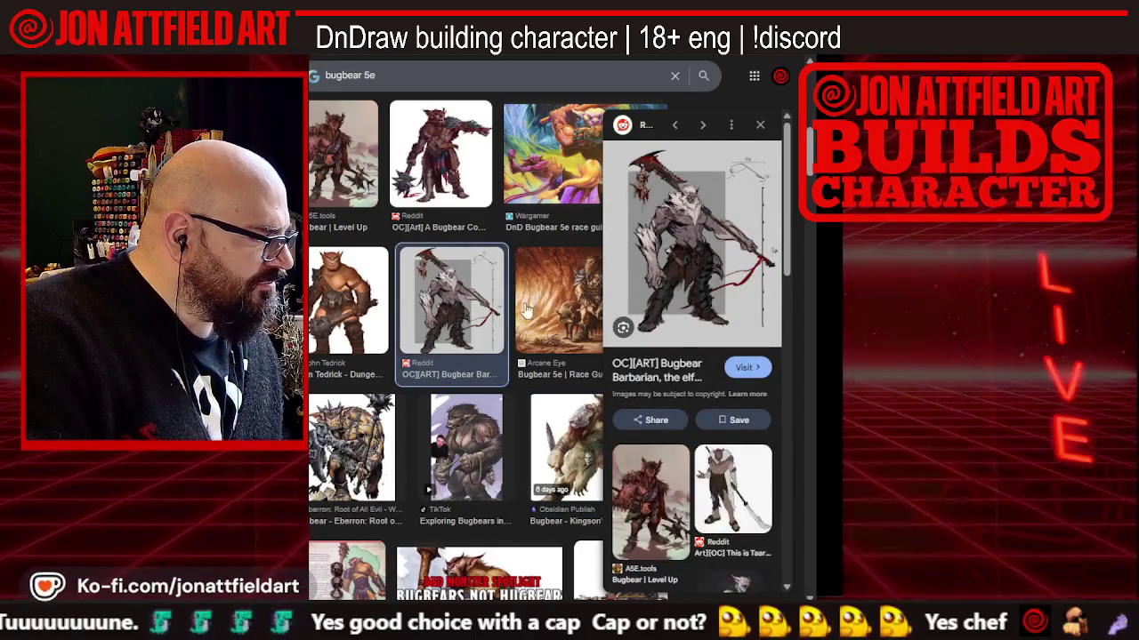
left_click(337, 284)
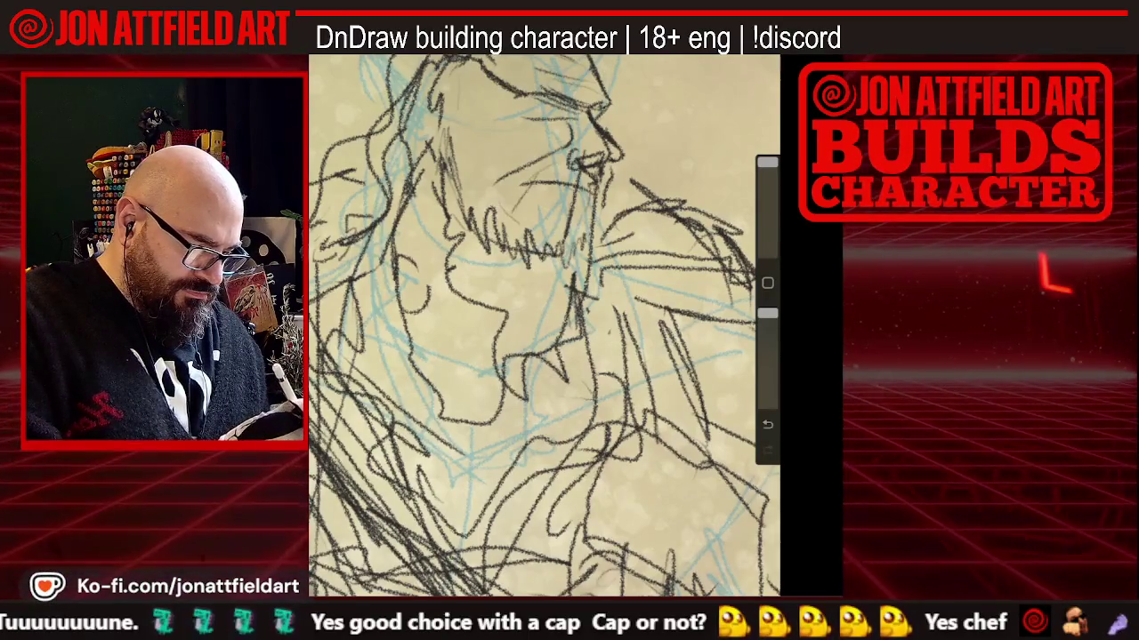
Zoom to the face, add a short dark stroke along the nose and brow, then zoom out
scroll(545, 326, "down", 5)
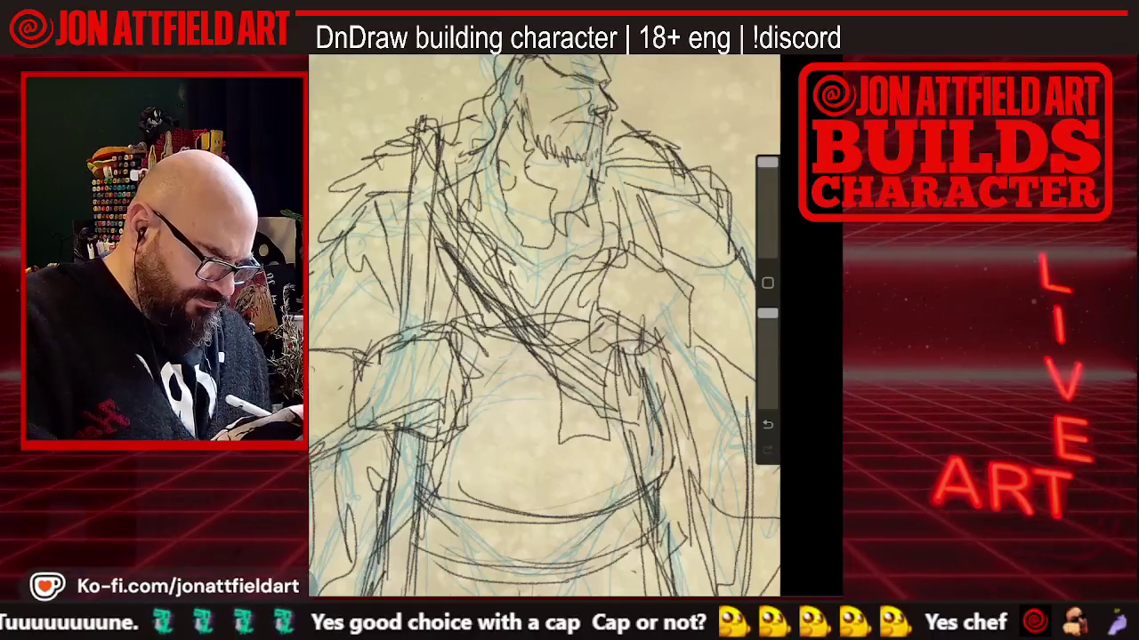
scroll(545, 325, "up", 5)
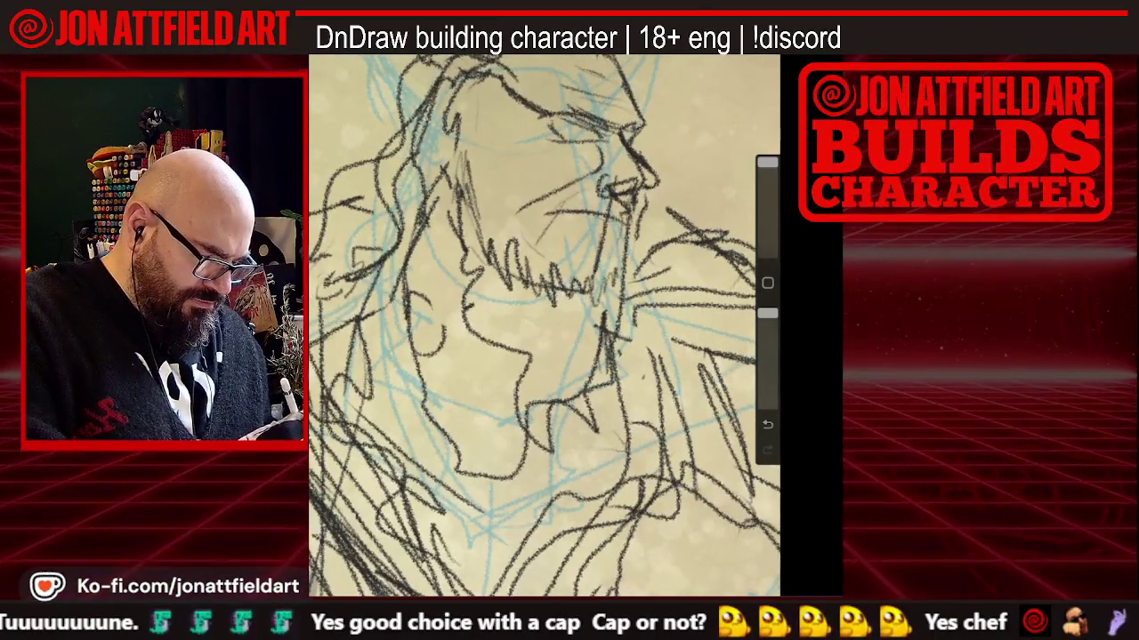
left_click_drag(628, 147, 643, 129)
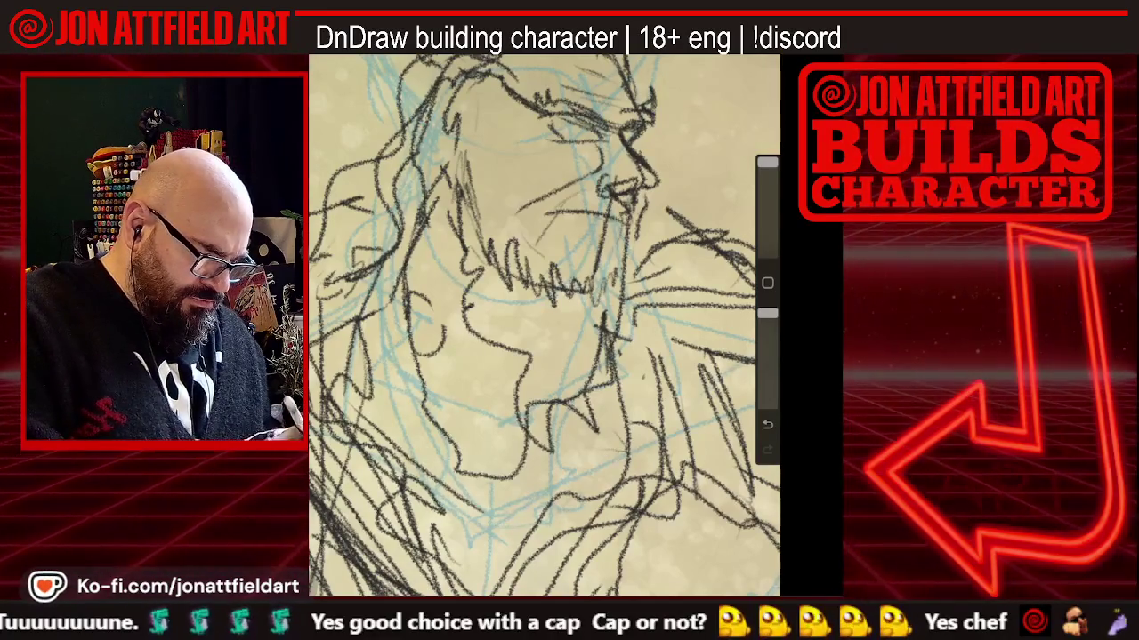
scroll(545, 325, "down", 2)
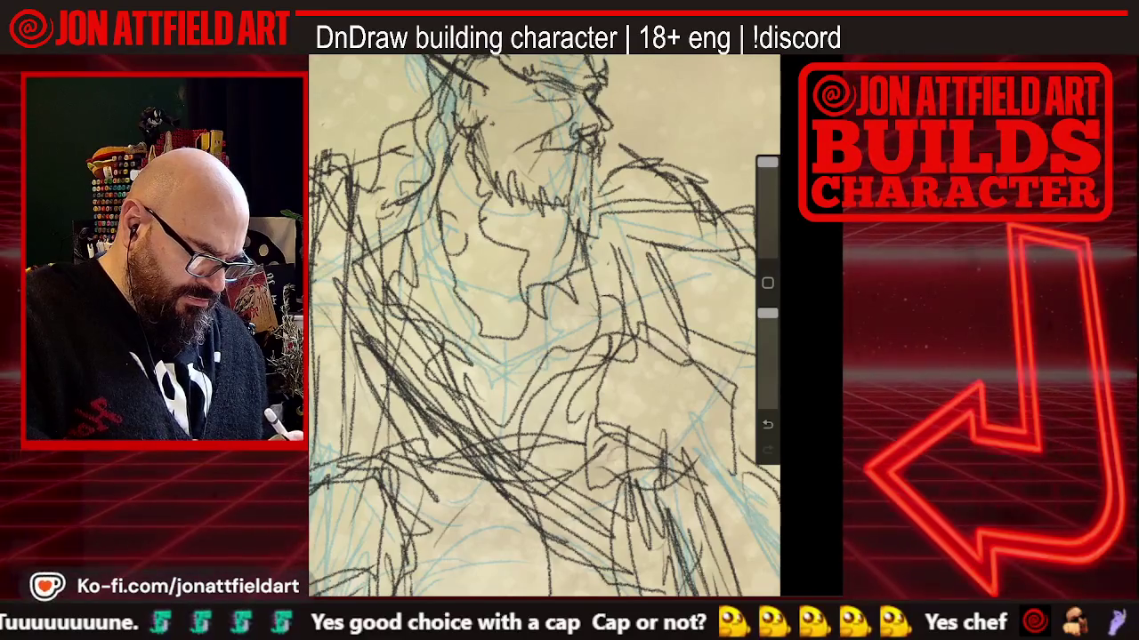
scroll(544, 326, "down", 2)
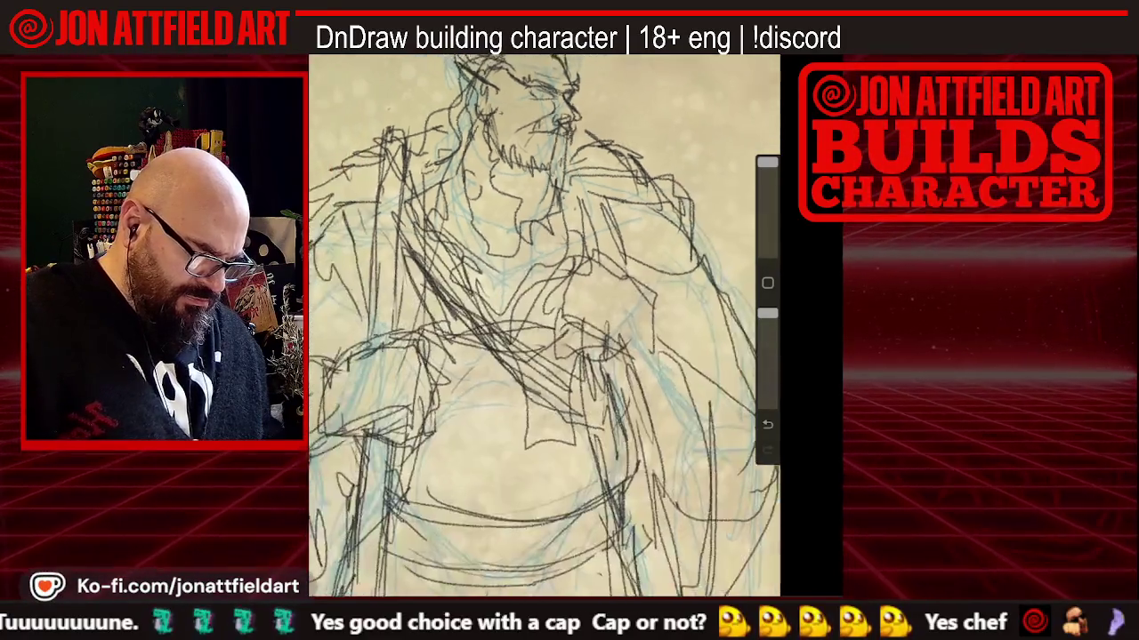
scroll(544, 325, "down", 2)
scroll(544, 325, "down", 2)
scroll(544, 325, "down", 1)
scroll(533, 325, "down", 2)
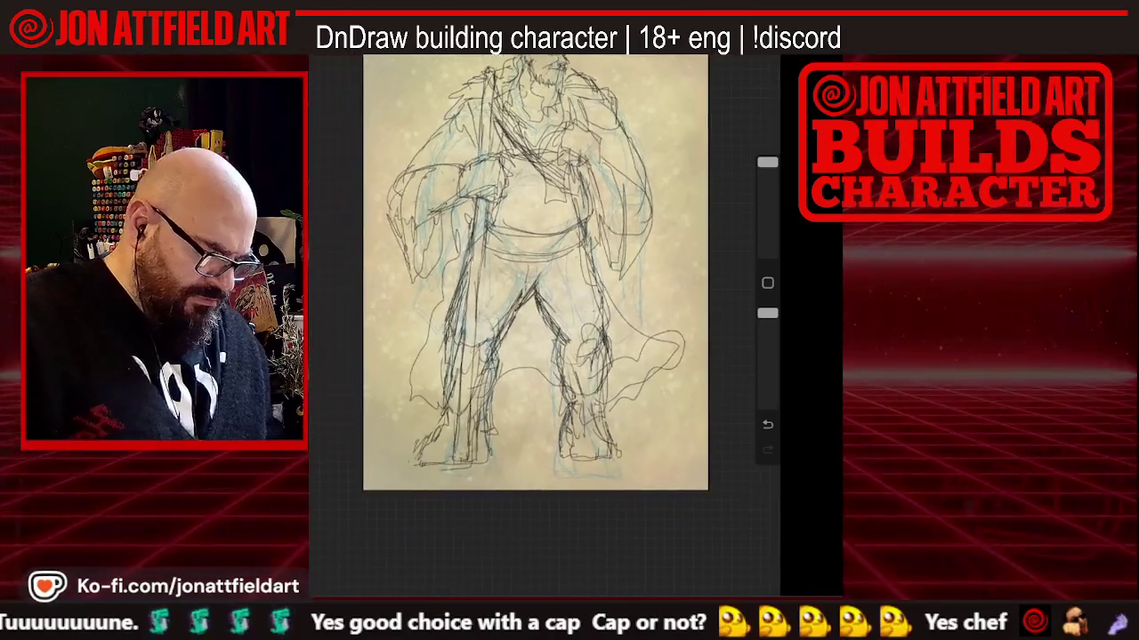
scroll(534, 325, "up", 1)
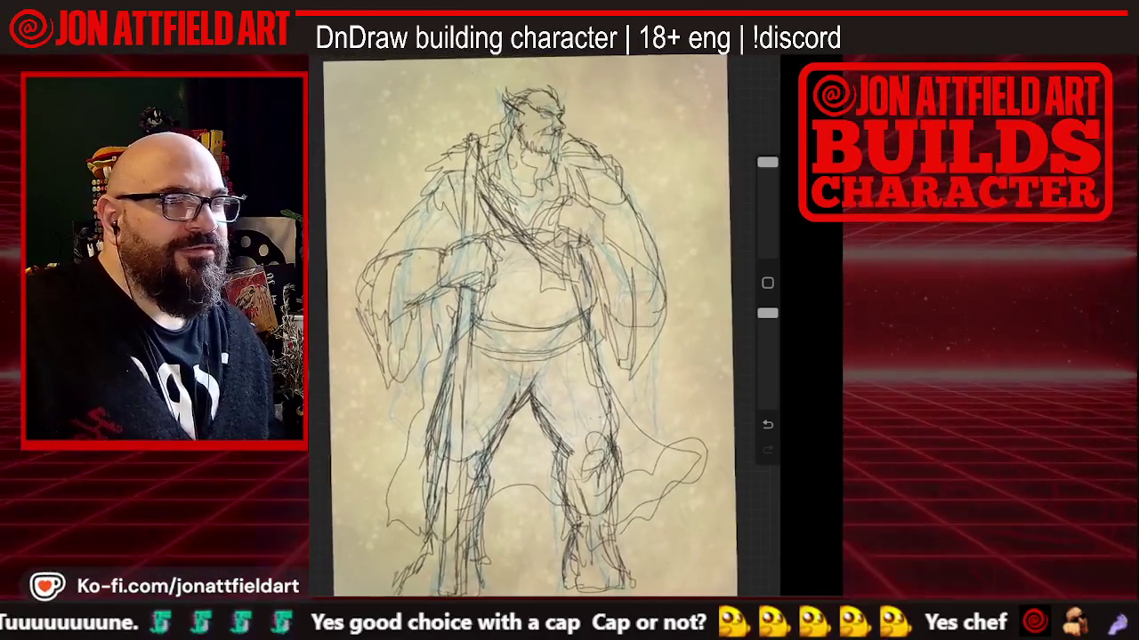
scroll(534, 325, "up", 1)
scroll(534, 326, "up", 1)
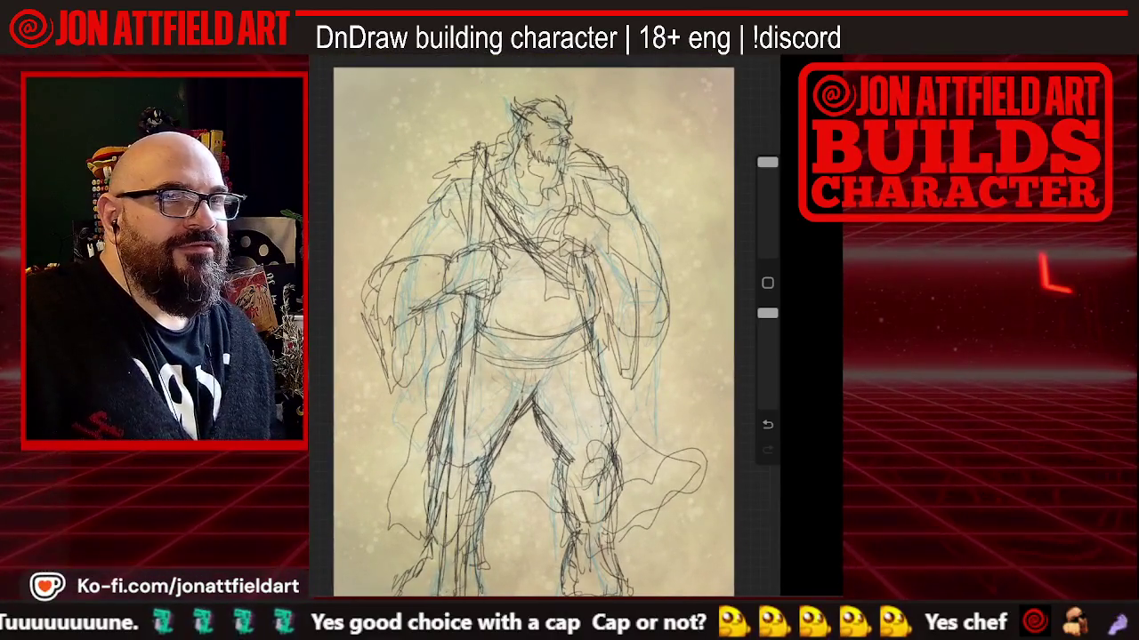
scroll(544, 325, "up", 3)
scroll(545, 325, "down", 1)
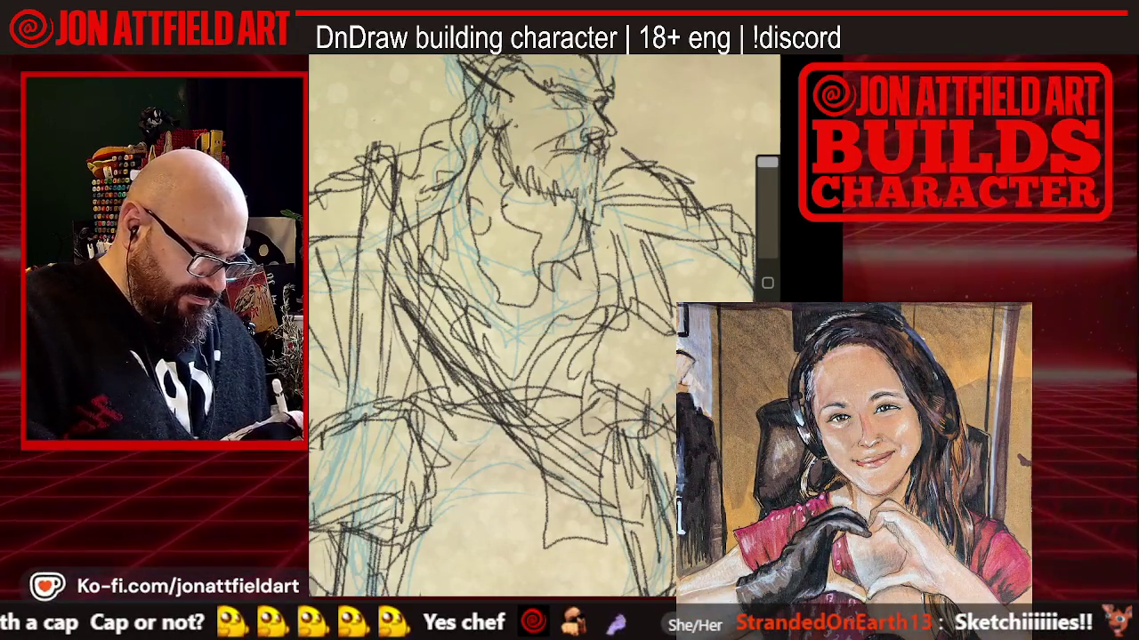
scroll(544, 325, "down", 5)
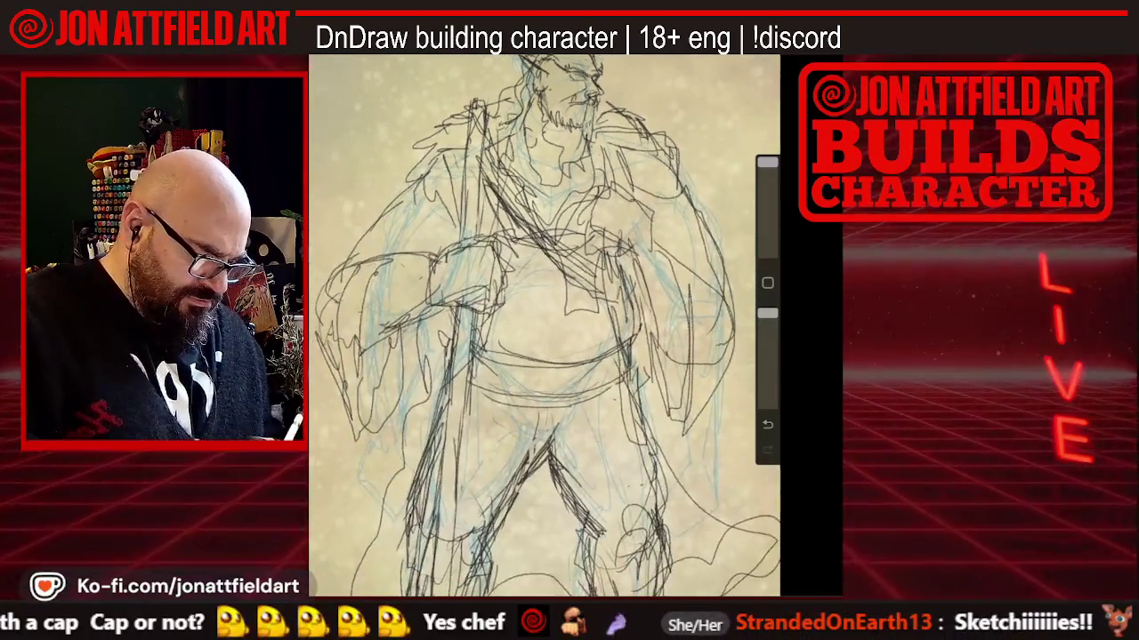
scroll(543, 326, "up", 3)
scroll(543, 326, "up", 2)
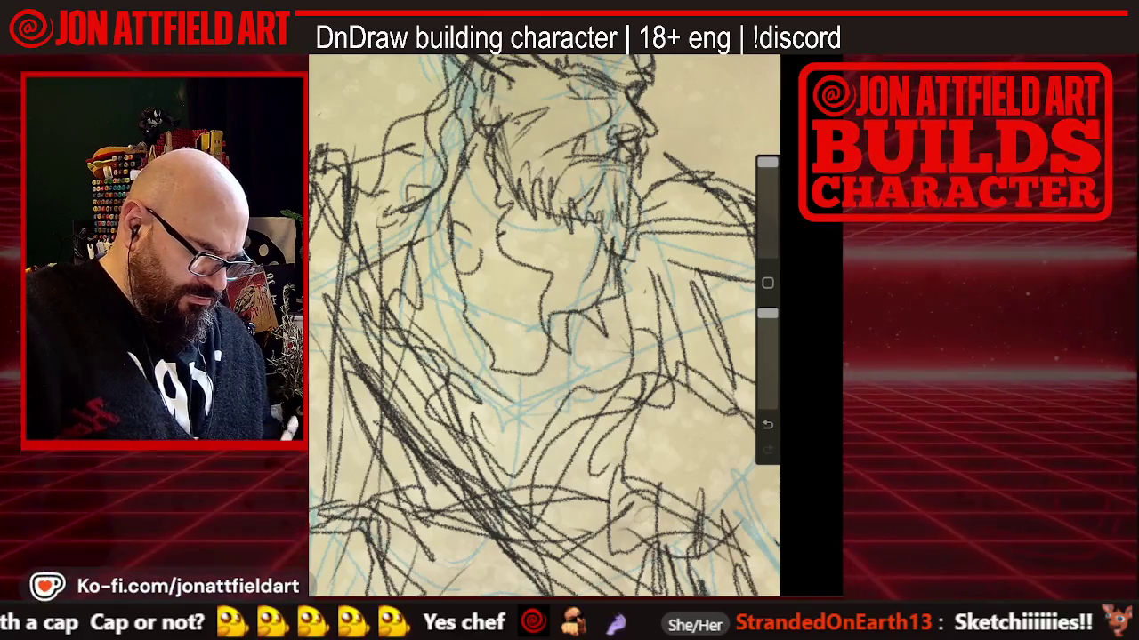
scroll(544, 326, "down", 2)
scroll(545, 325, "down", 2)
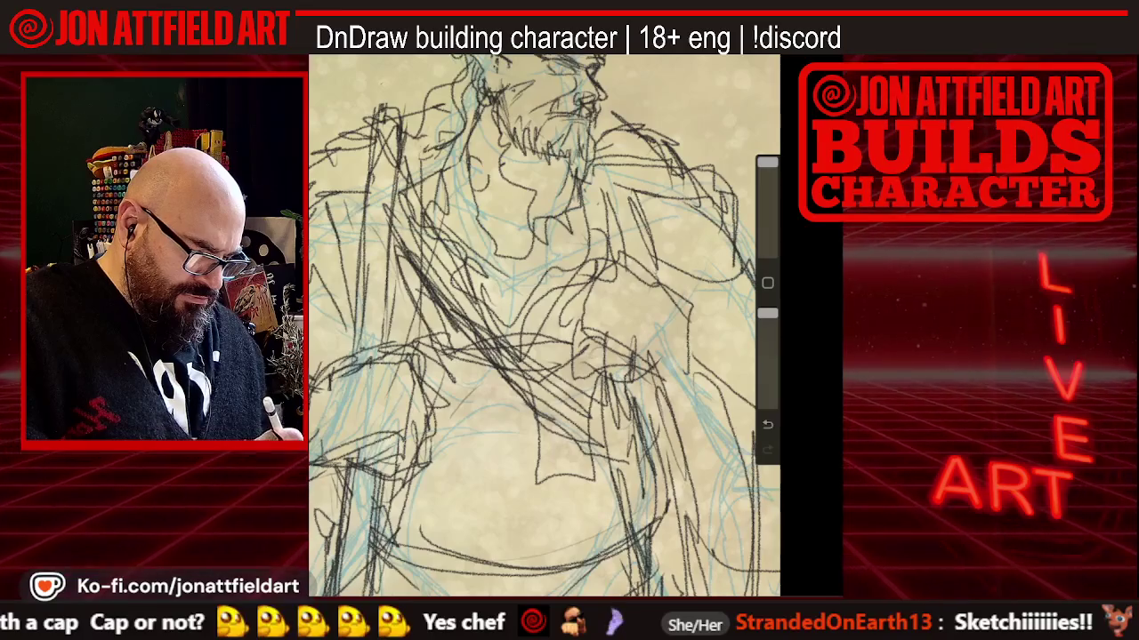
scroll(545, 326, "down", 2)
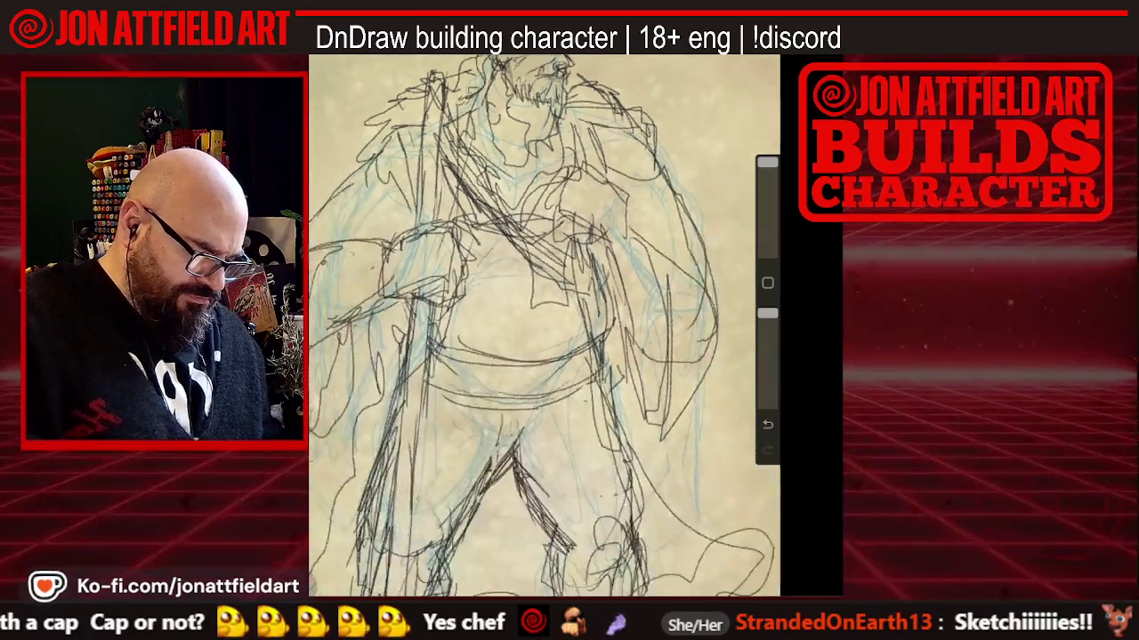
scroll(545, 325, "down", 2)
scroll(533, 294, "down", 1)
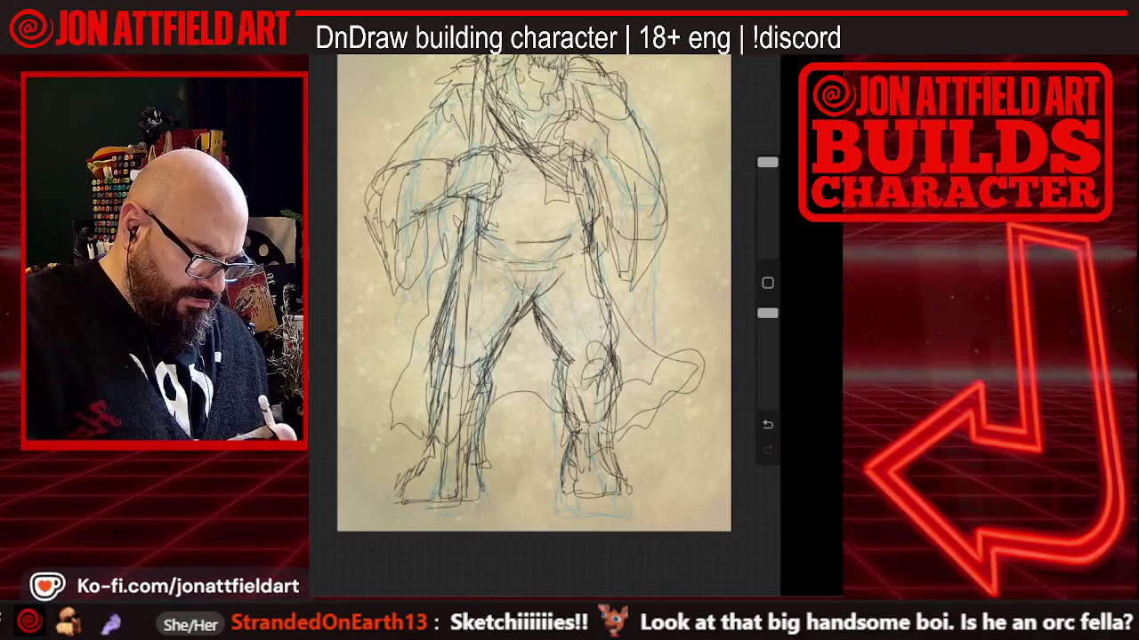
scroll(534, 294, "down", 1)
scroll(525, 280, "down", 2)
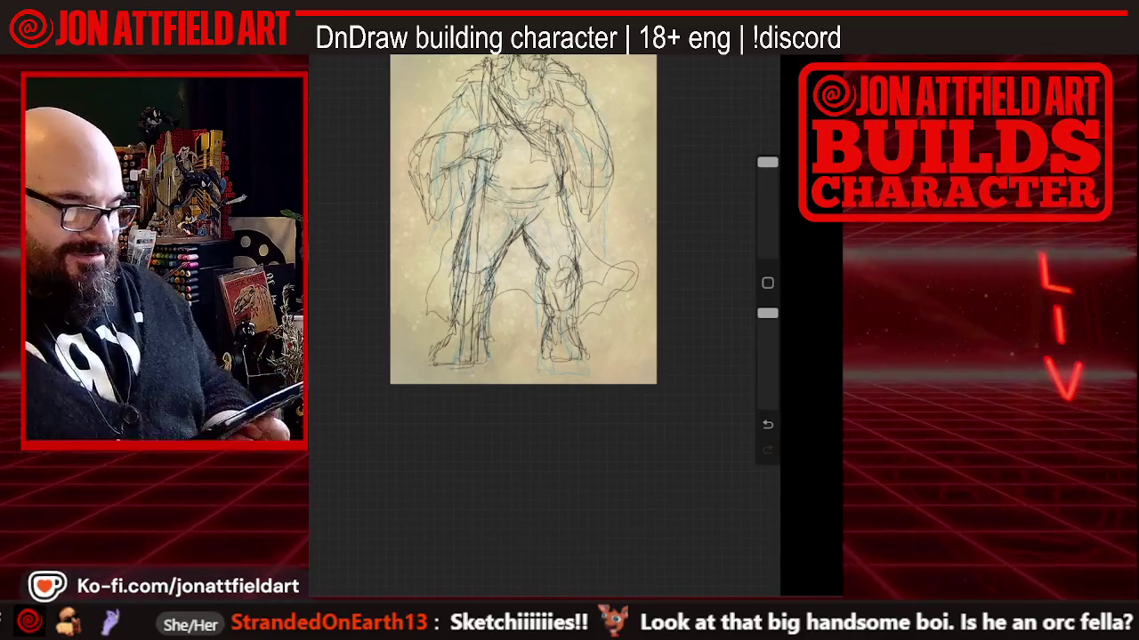
scroll(524, 293, "up", 1)
scroll(525, 293, "up", 2)
scroll(525, 294, "up", 1)
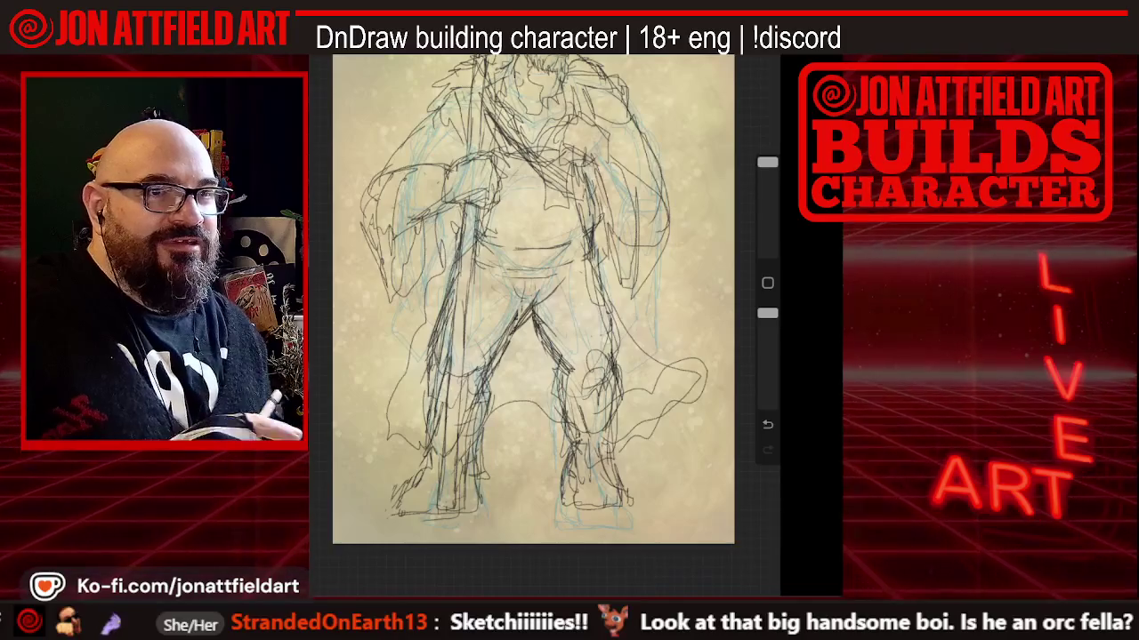
scroll(534, 303, "down", 1)
scroll(534, 302, "down", 2)
scroll(533, 320, "down", 1)
scroll(534, 320, "down", 1)
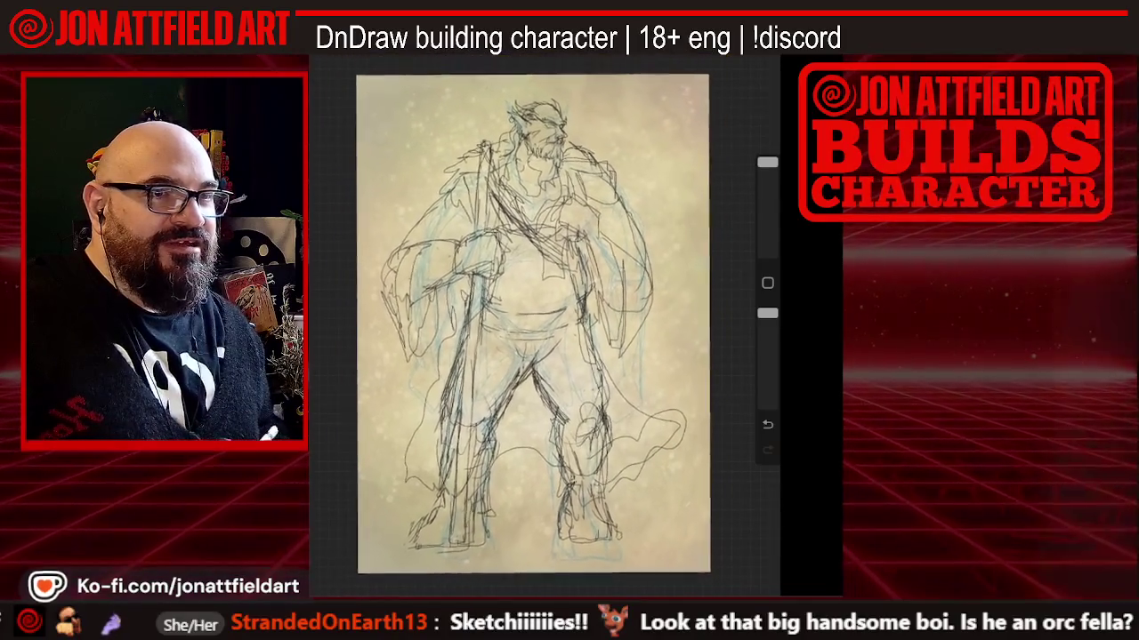
scroll(534, 321, "down", 1)
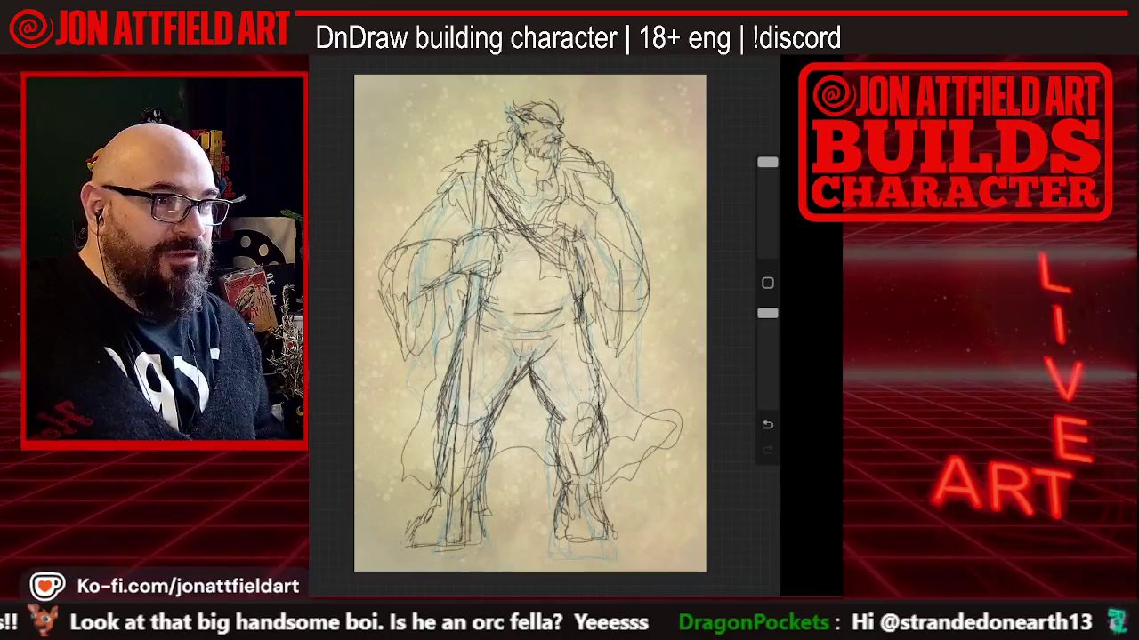
scroll(533, 320, "up", 3)
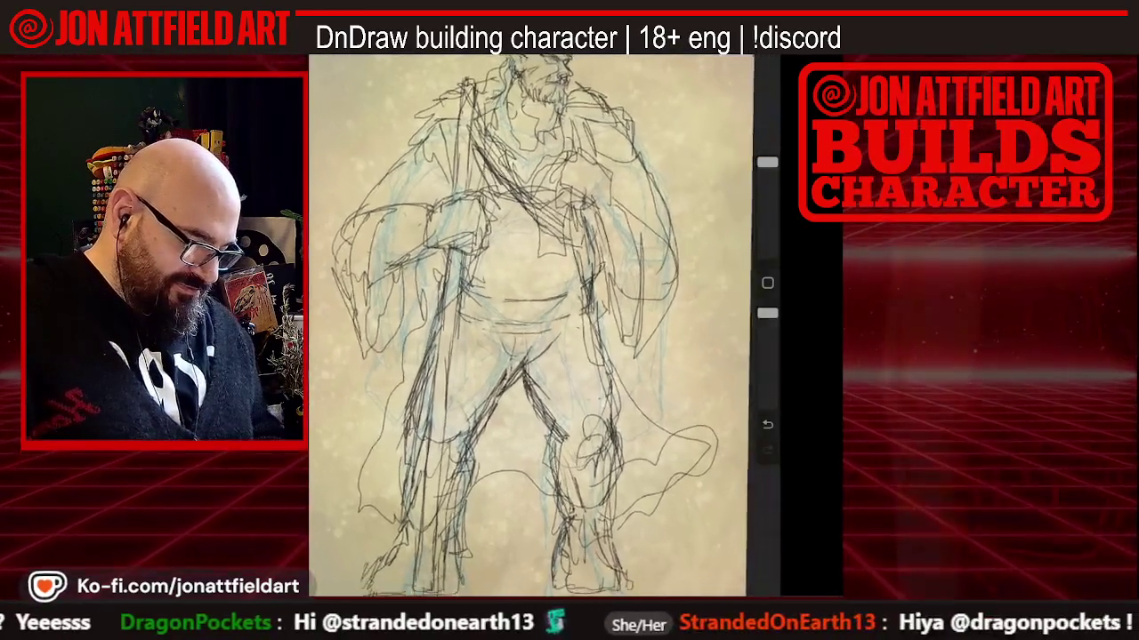
scroll(544, 326, "up", 3)
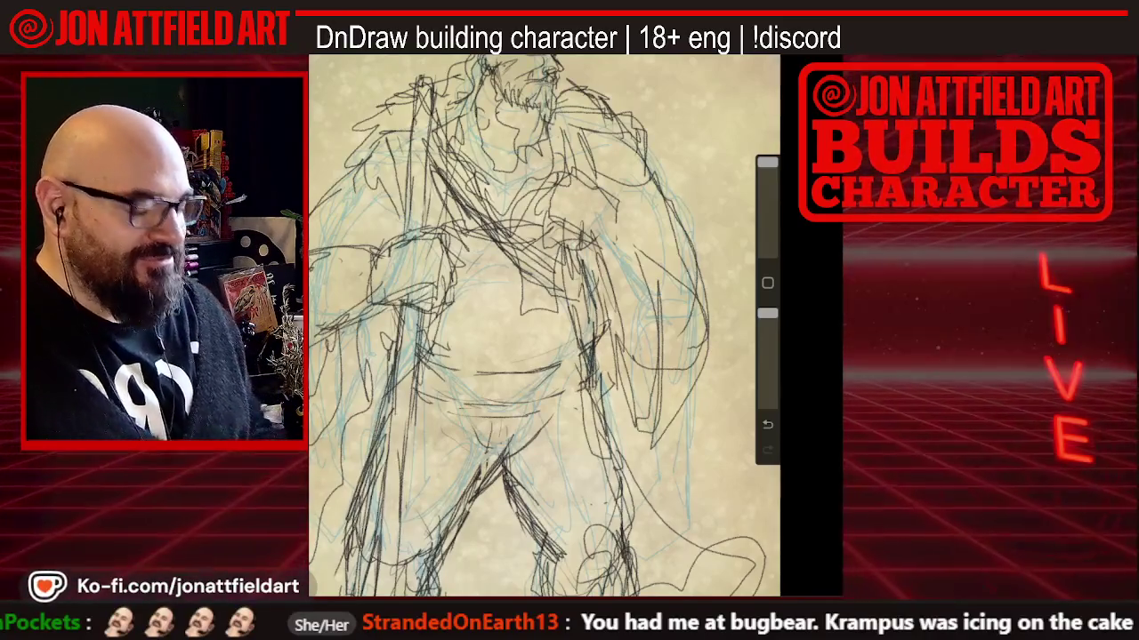
scroll(544, 326, "down", 2)
scroll(544, 325, "down", 2)
scroll(544, 325, "down", 2)
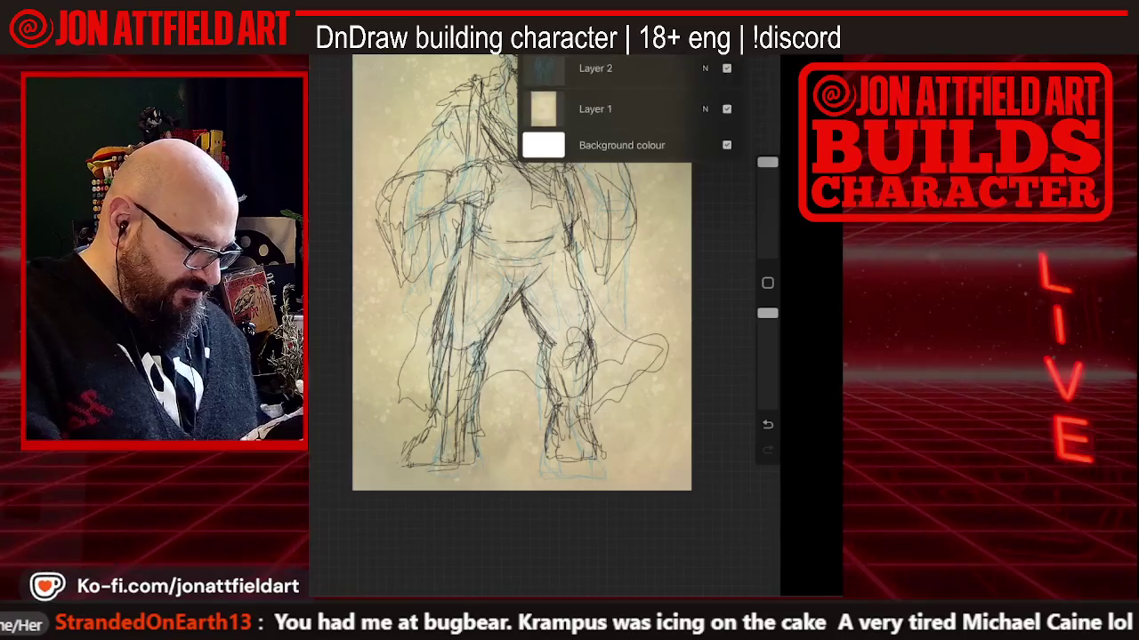
Hide Layer 2's blue construction lines and lower Layer 1's opacity to a faint guide
left_click(724, 110)
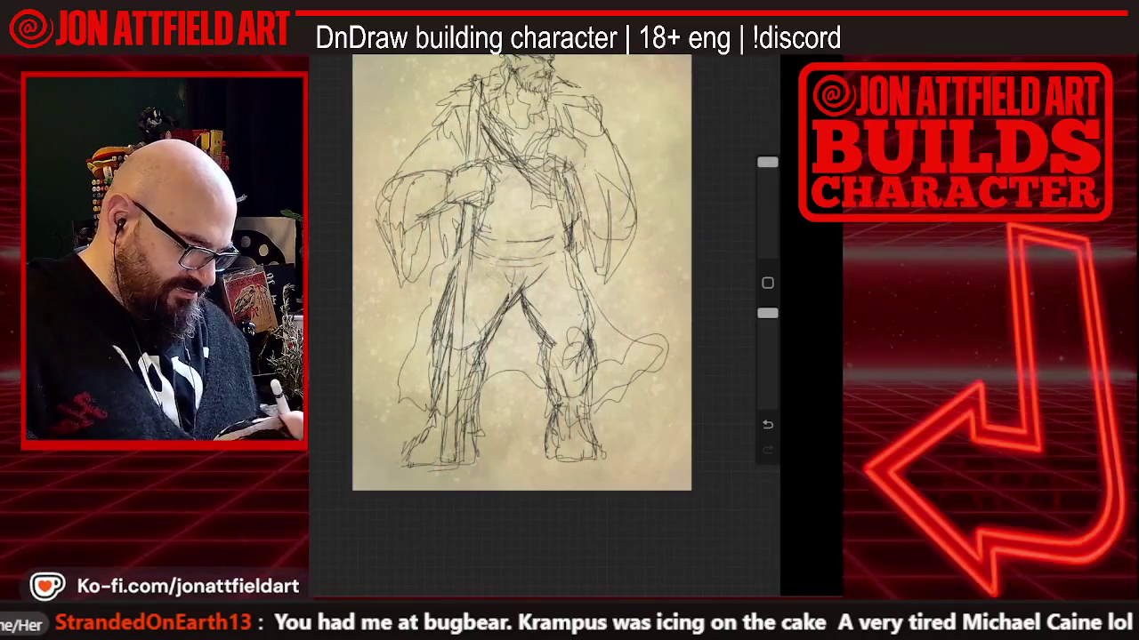
left_click(725, 55)
left_click(705, 108)
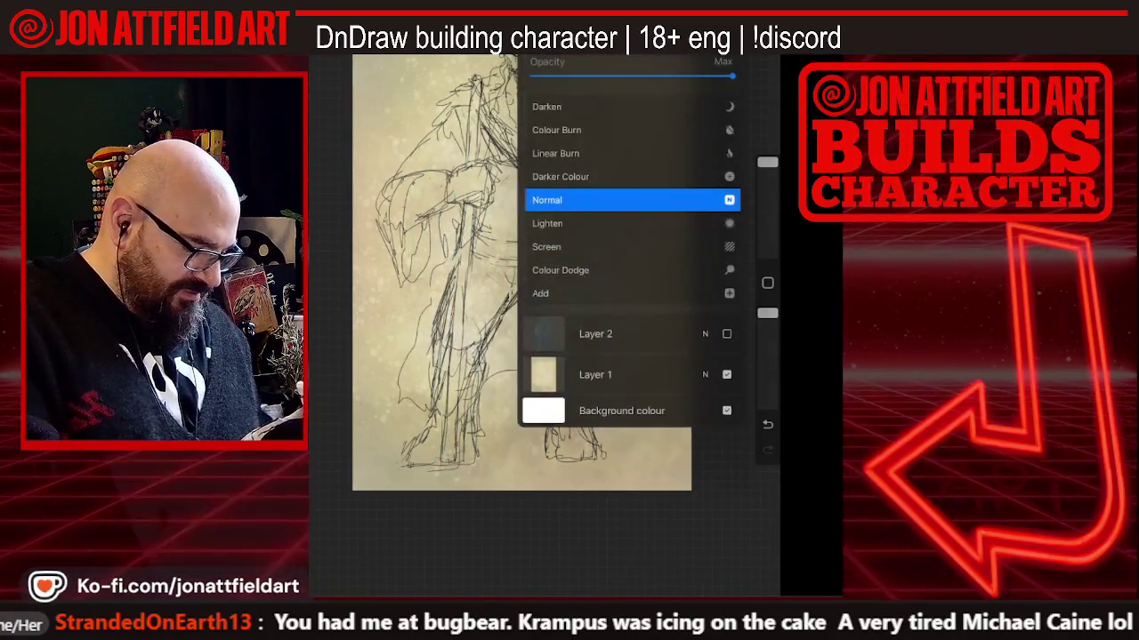
left_click(725, 55)
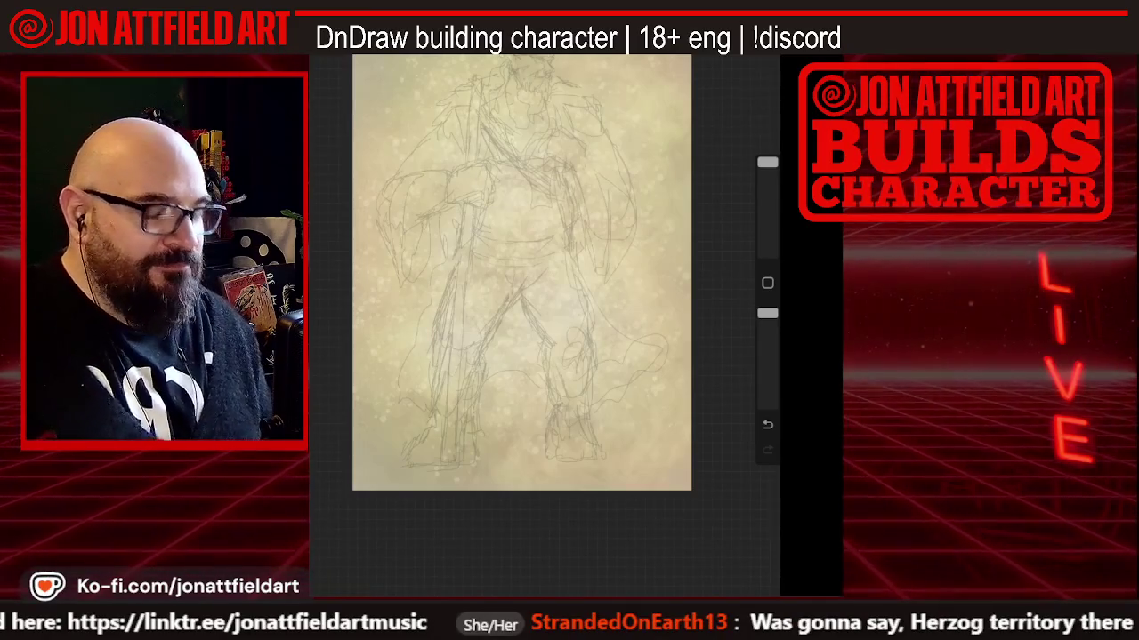
Select the Inking > Studio Pen brush and set its size to 3%
scroll(521, 272, "up", 2)
scroll(522, 272, "up", 2)
scroll(543, 320, "up", 2)
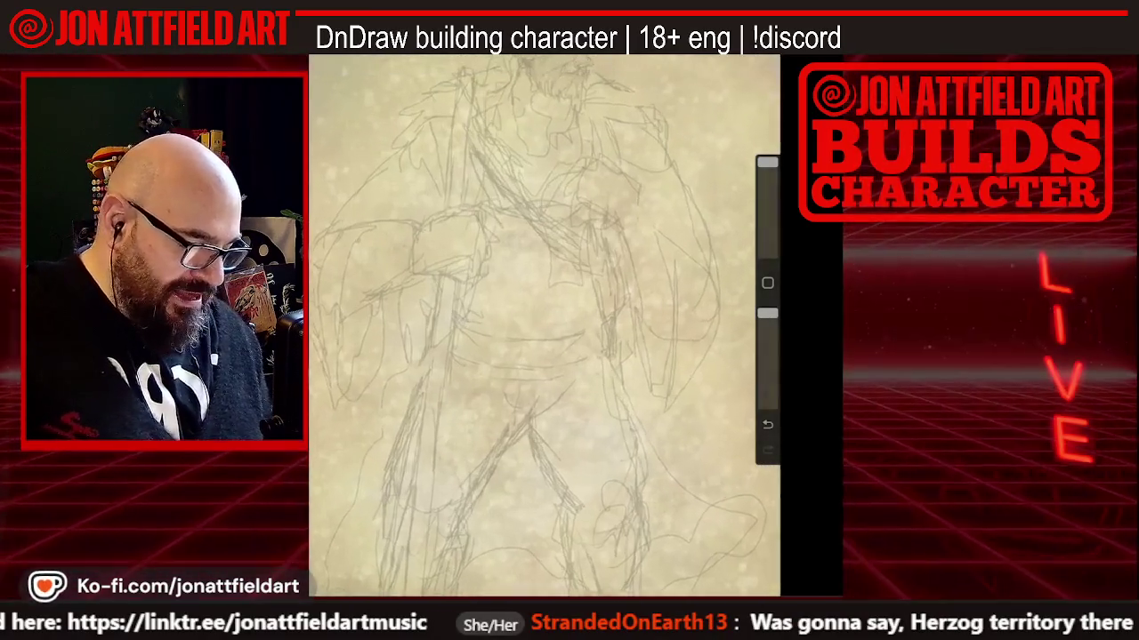
scroll(544, 325, "up", 2)
scroll(544, 325, "up", 1)
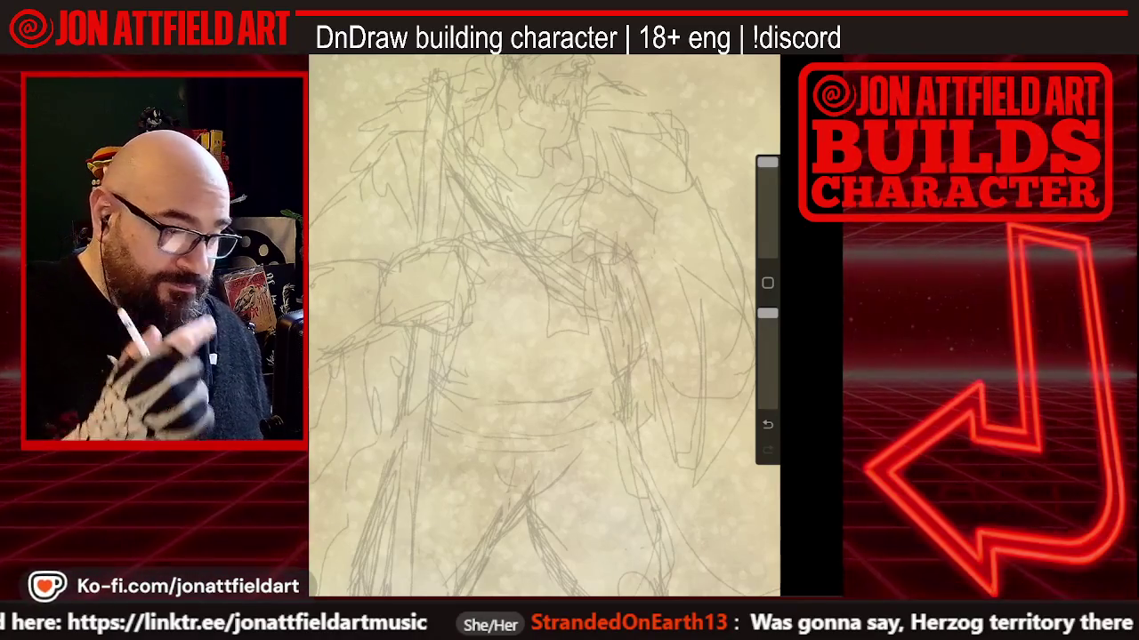
scroll(544, 326, "up", 1)
scroll(544, 326, "up", 2)
scroll(544, 326, "up", 1)
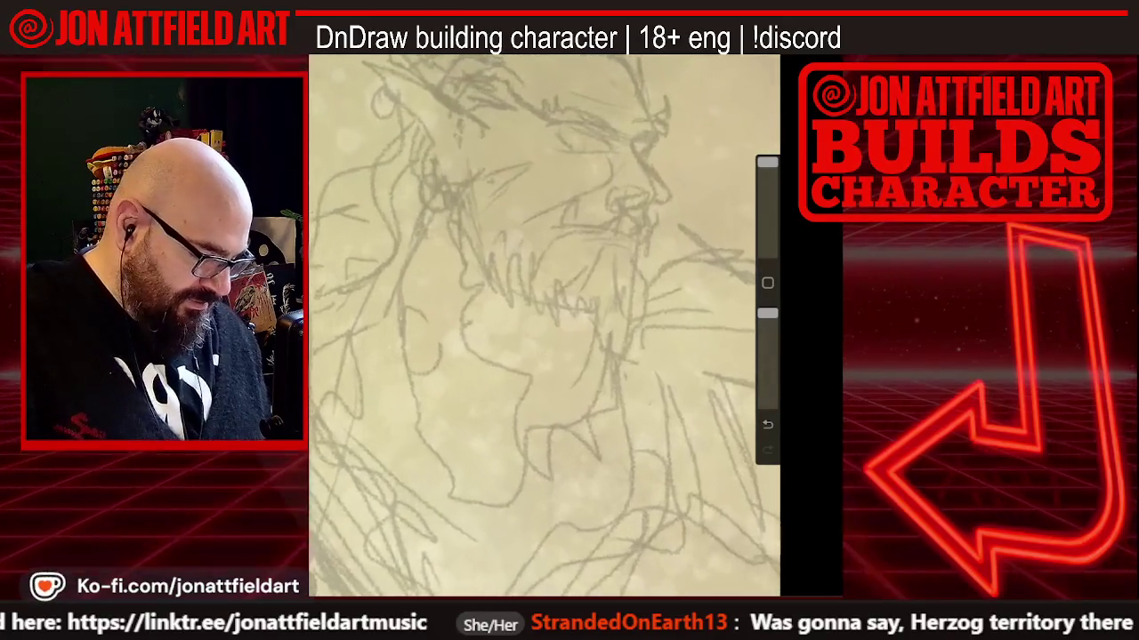
scroll(544, 325, "up", 1)
scroll(544, 325, "up", 1)
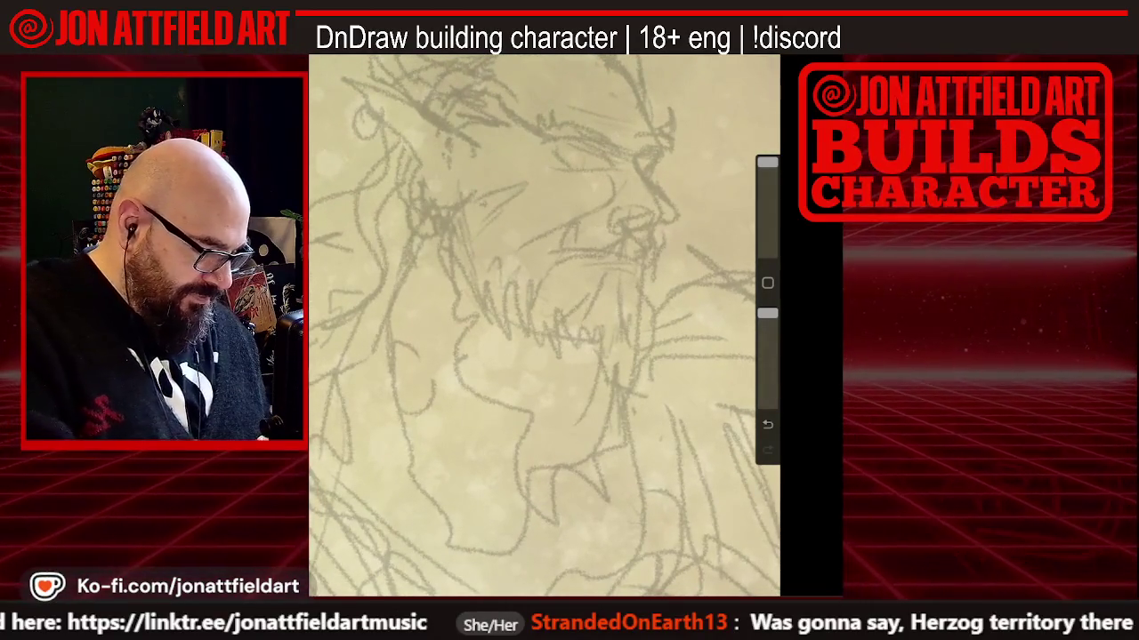
scroll(544, 326, "down", 2)
key("b")
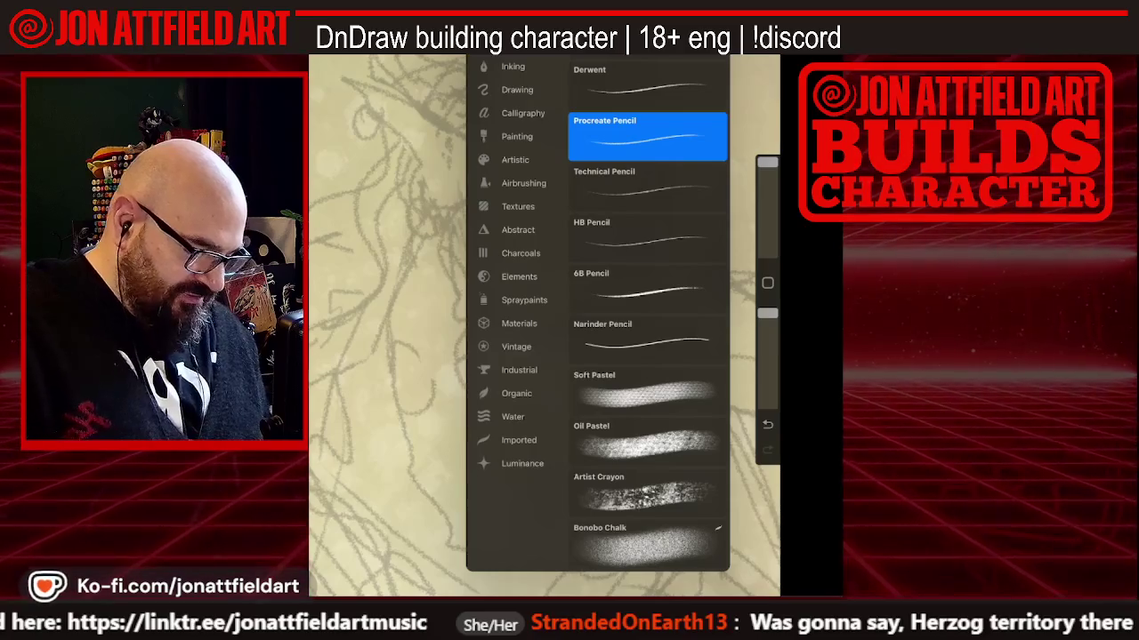
left_click(513, 65)
left_click(647, 356)
left_click_drag(766, 163, 767, 234)
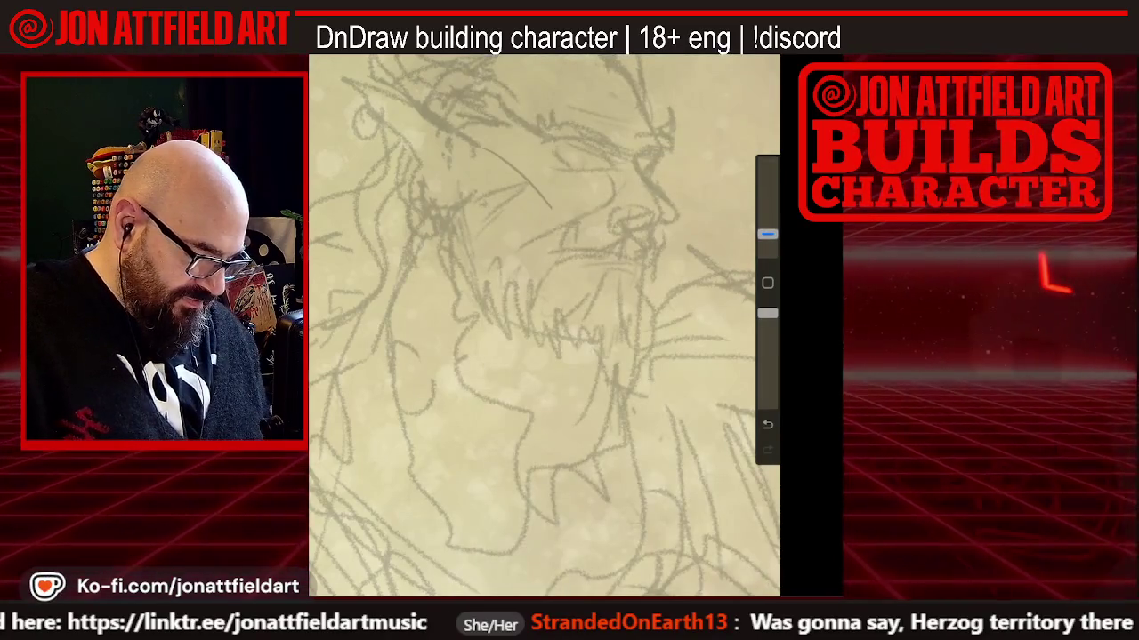
key("ctrl+z")
Add a new ink layer and set the colour to near-black
left_click(765, 55)
left_click(753, 63)
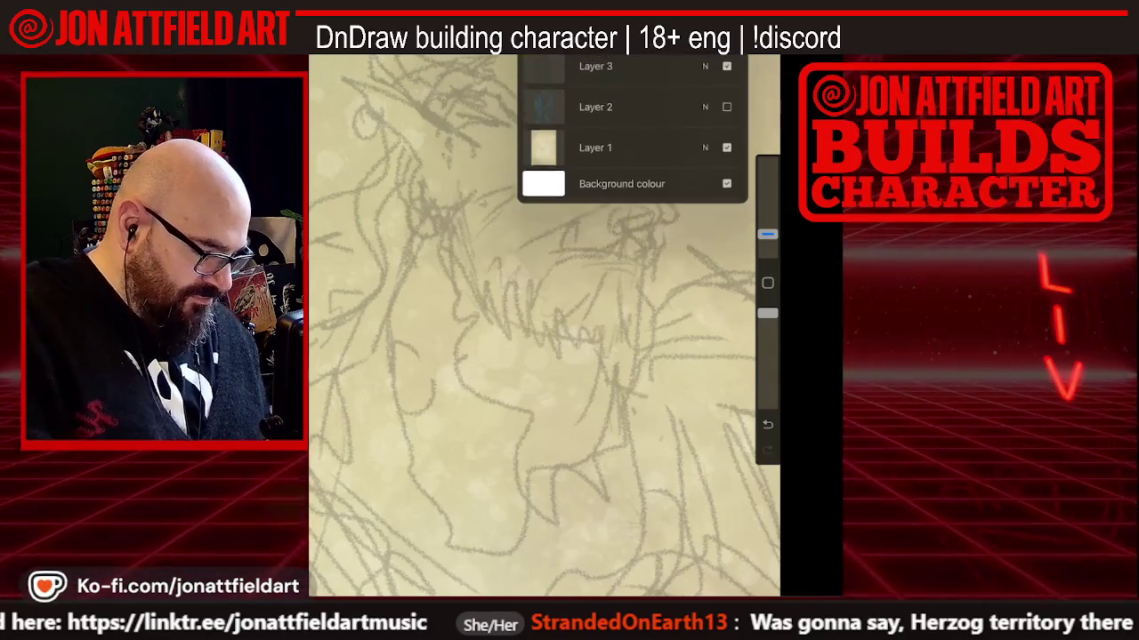
left_click(765, 55)
left_click(772, 56)
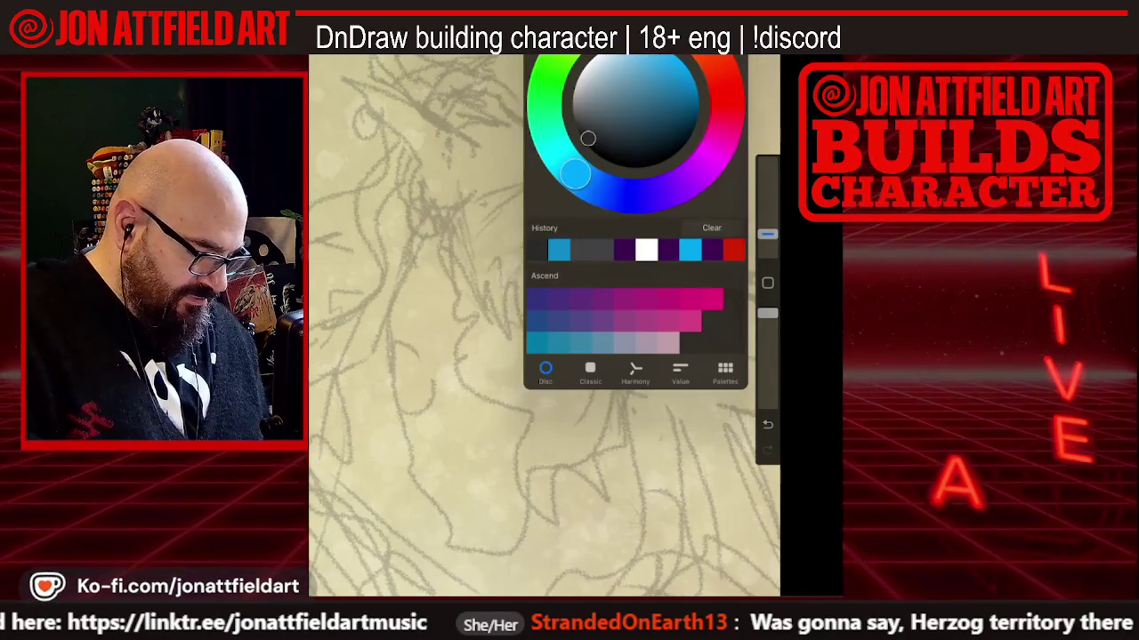
left_click_drag(587, 138, 583, 131)
left_click(512, 186)
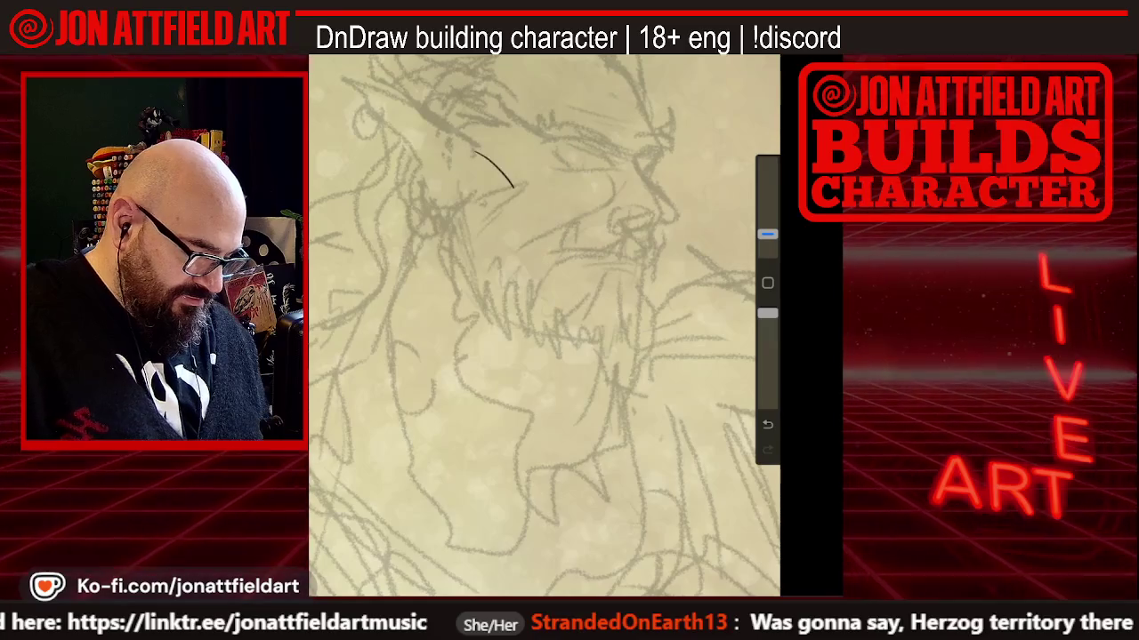
key("ctrl+z")
scroll(545, 325, "up", 3)
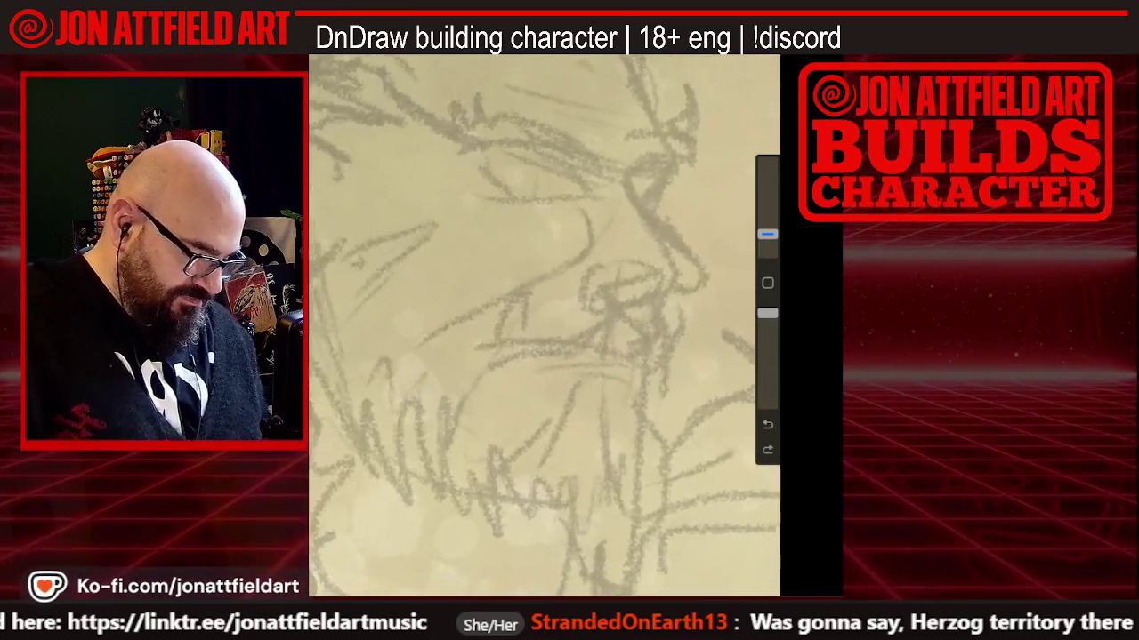
scroll(544, 325, "down", 2)
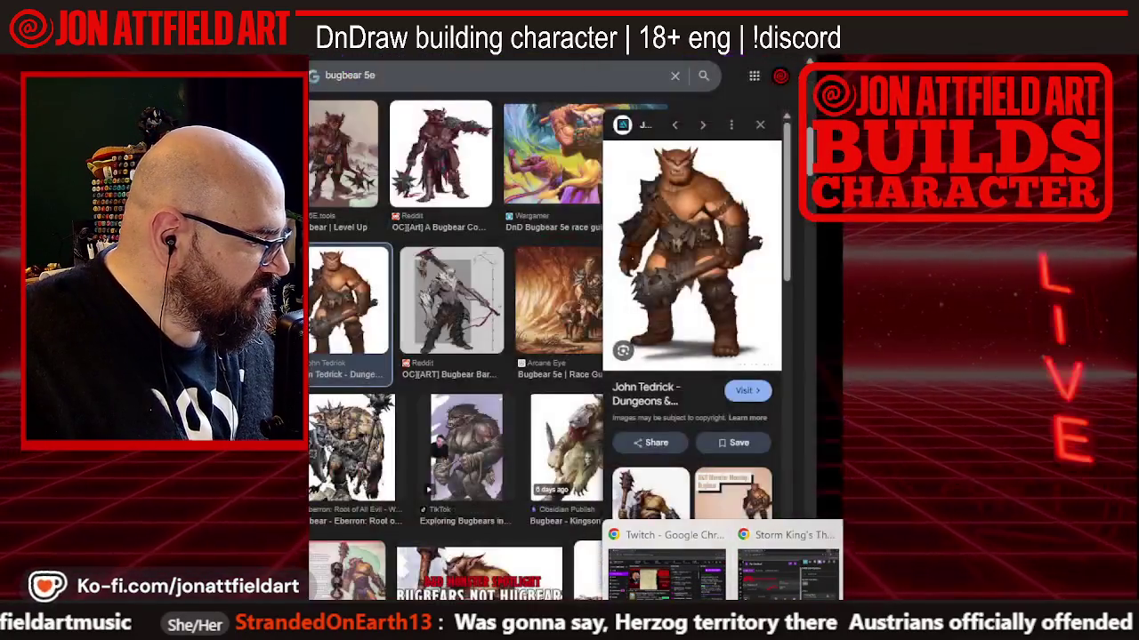
left_click(752, 543)
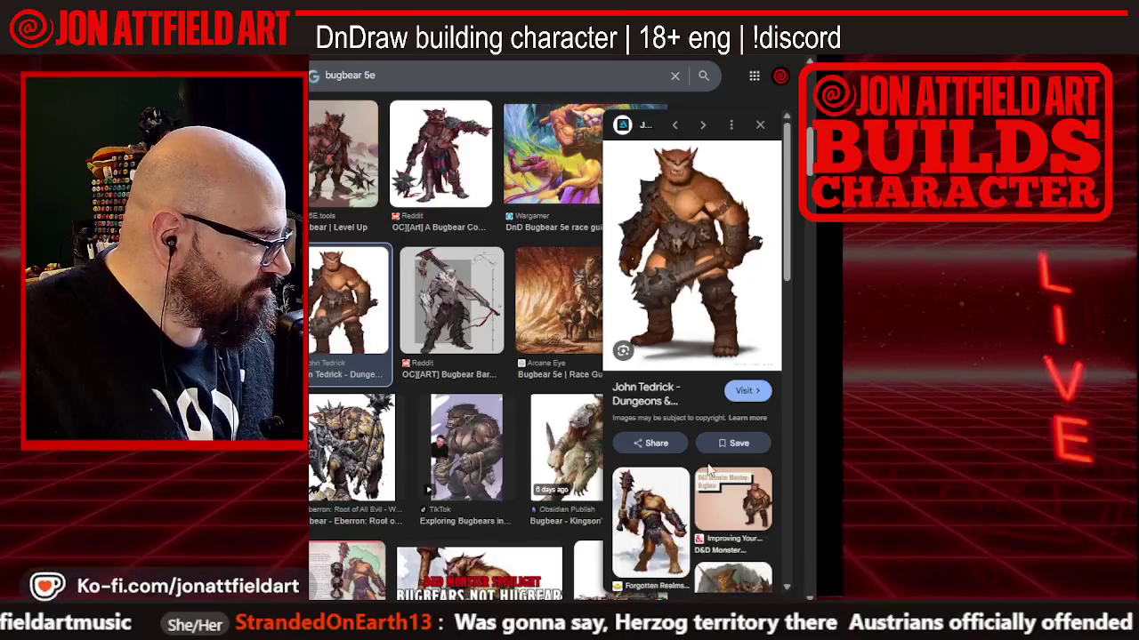
Open the Forgotten Realms Wiki bugbear picture full-size in a new tab and view it
scroll(442, 291, "up", 3)
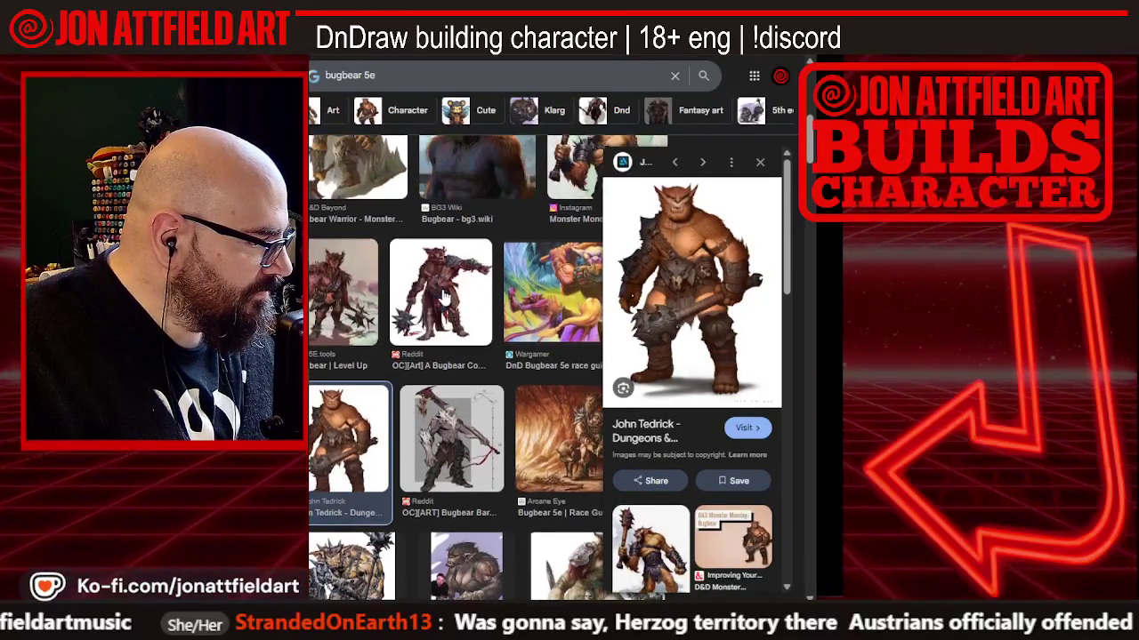
scroll(445, 297, "down", 3)
left_click(655, 504)
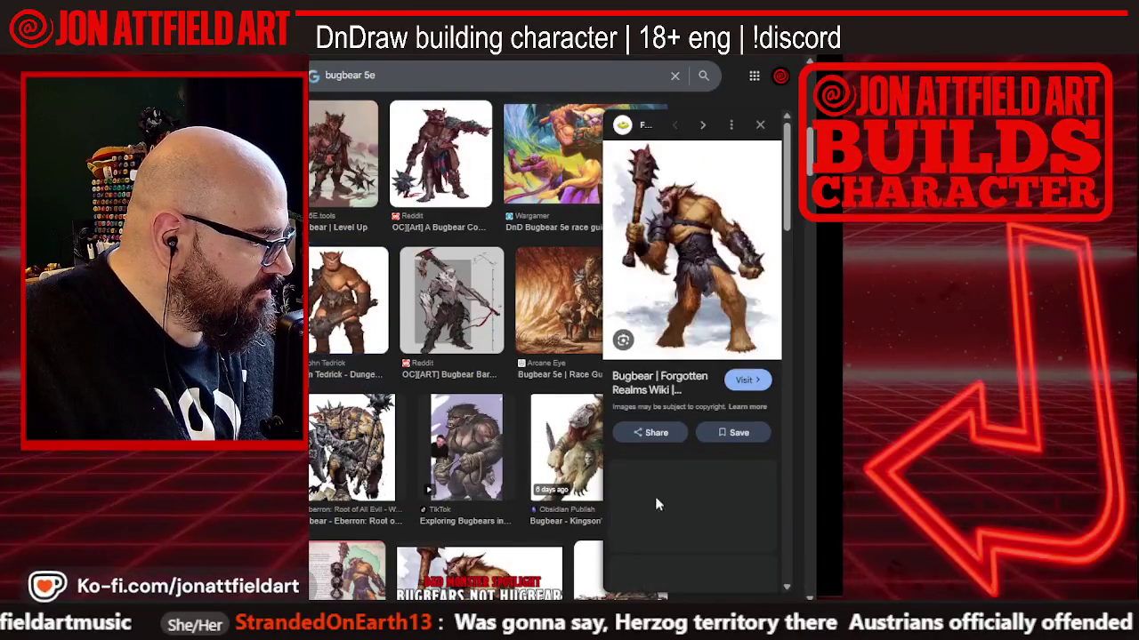
right_click(643, 318)
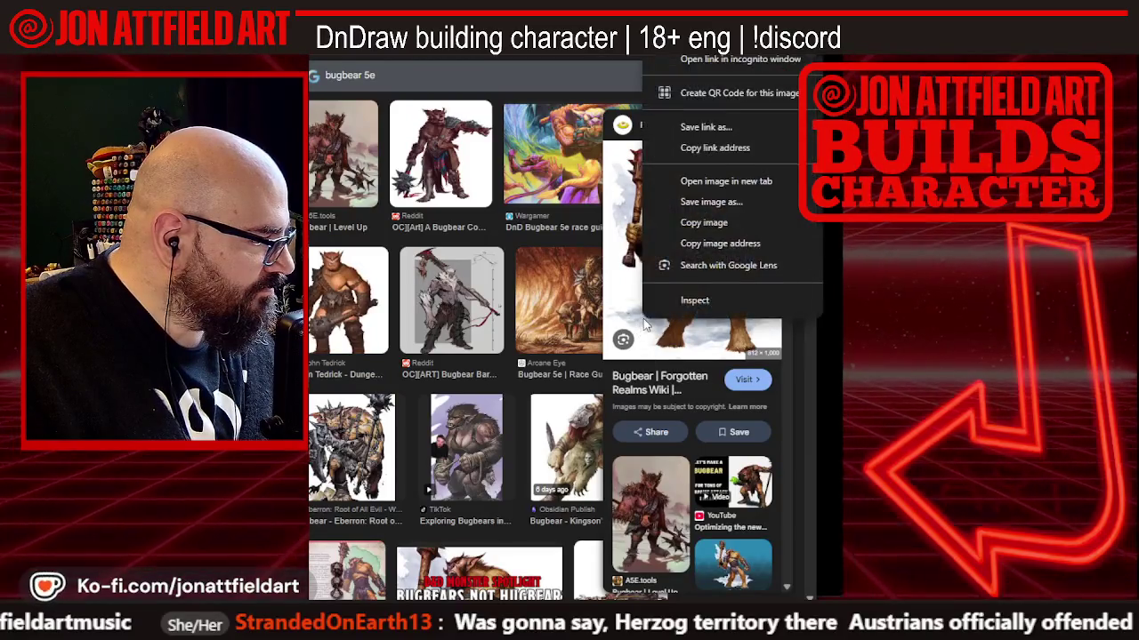
left_click(702, 181)
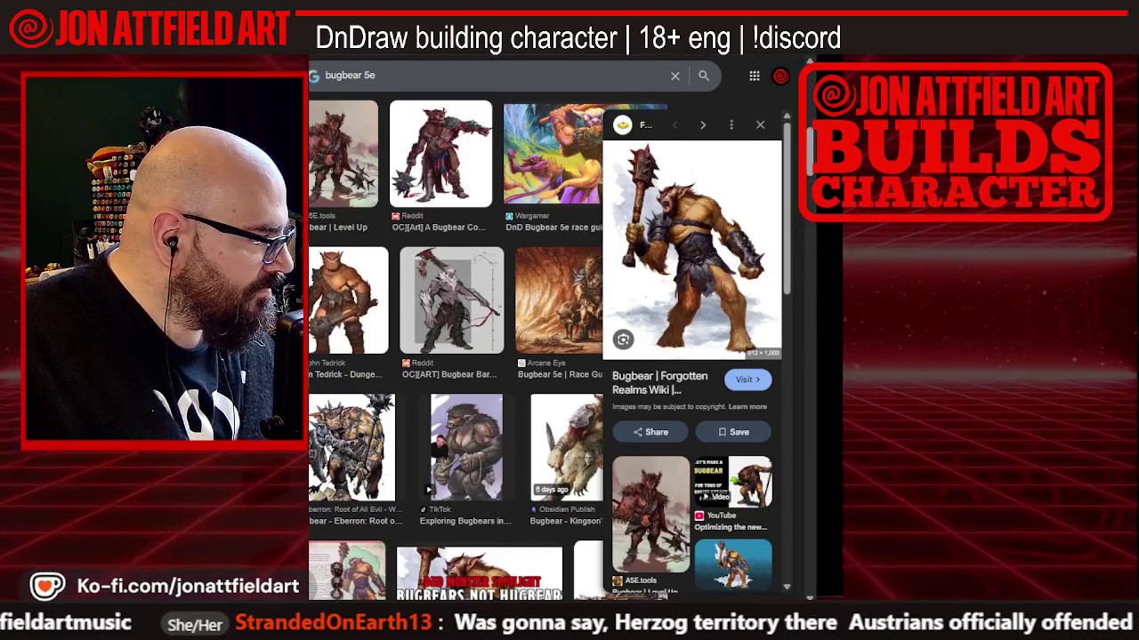
key("ctrl+Tab")
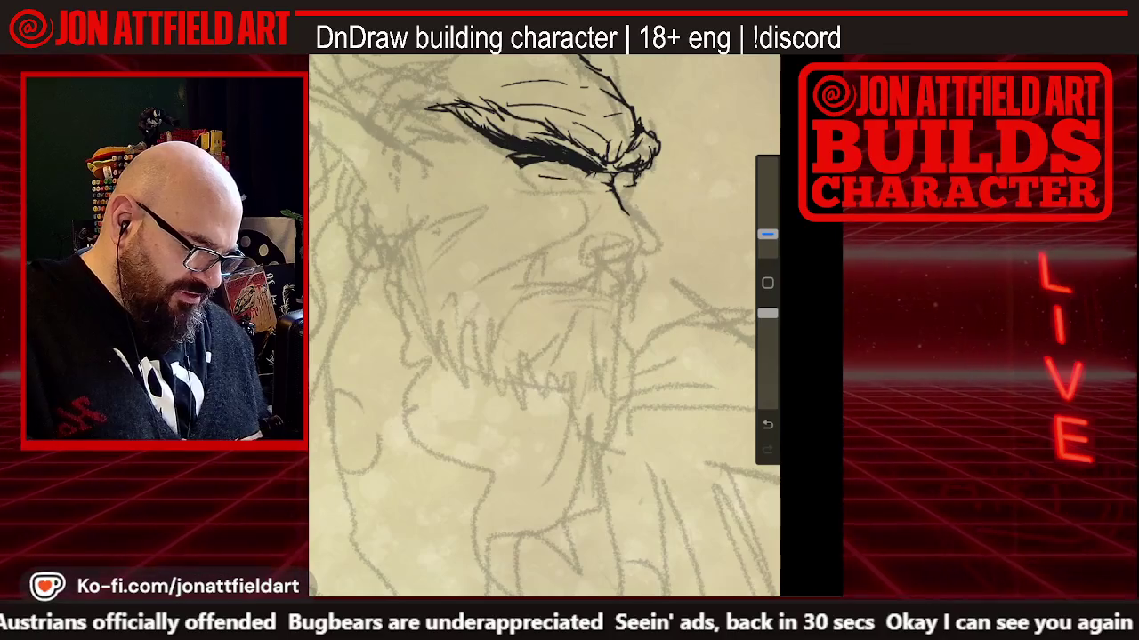
Ink the heavy brow and glaring eye, then start the ear's top line
scroll(544, 326, "down", 2)
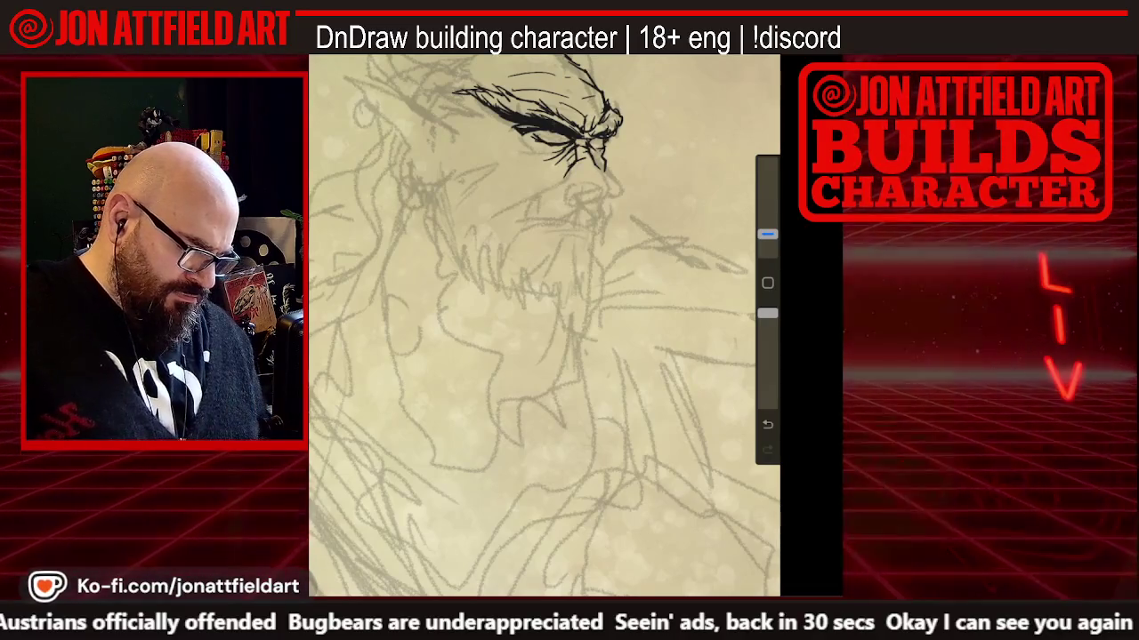
left_click_drag(534, 329, 565, 316)
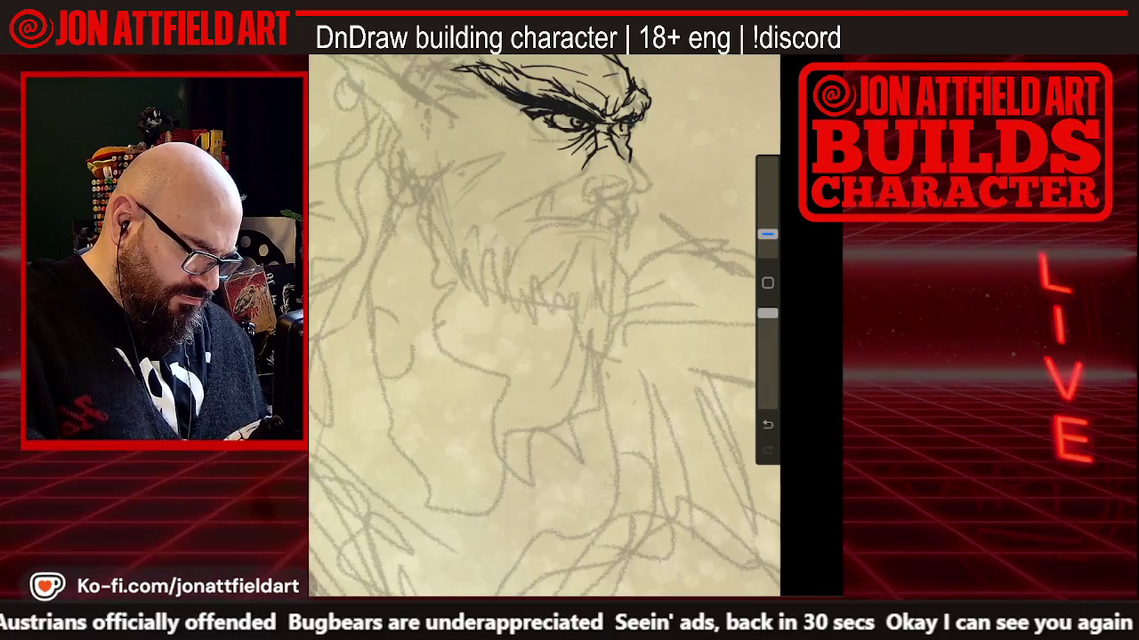
scroll(544, 325, "down", 5)
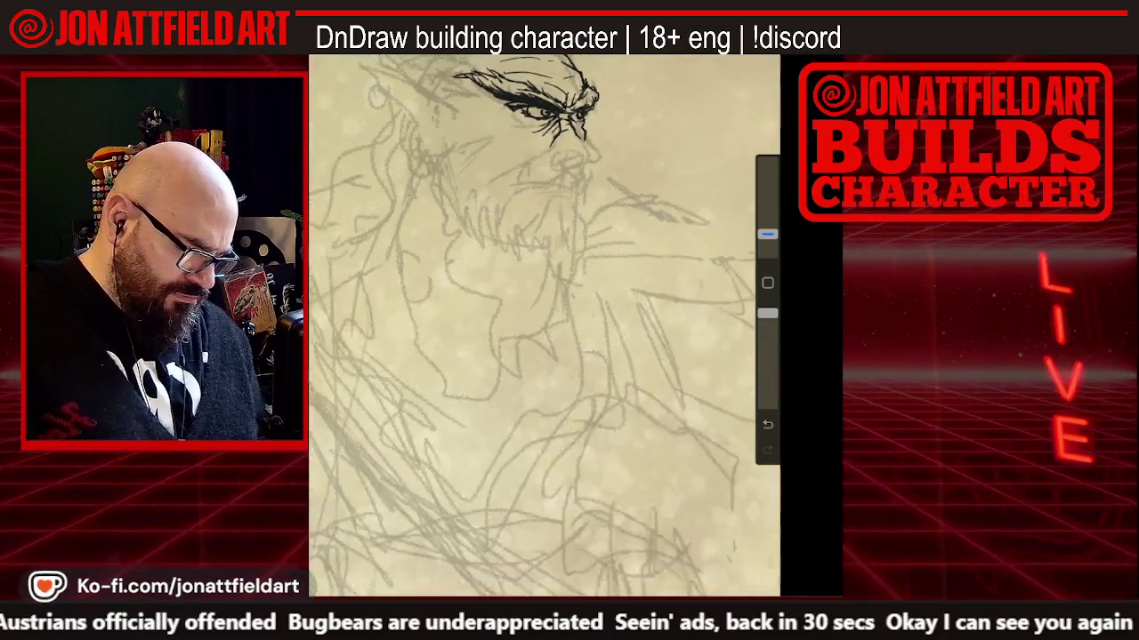
scroll(570, 178, "up", 5)
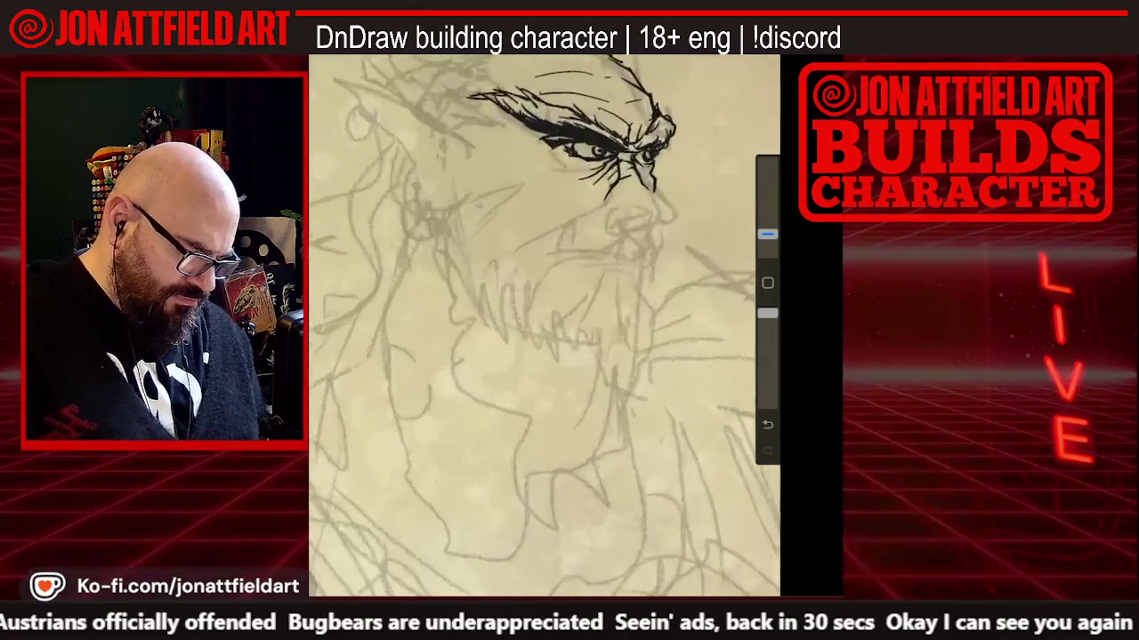
scroll(570, 178, "up", 2)
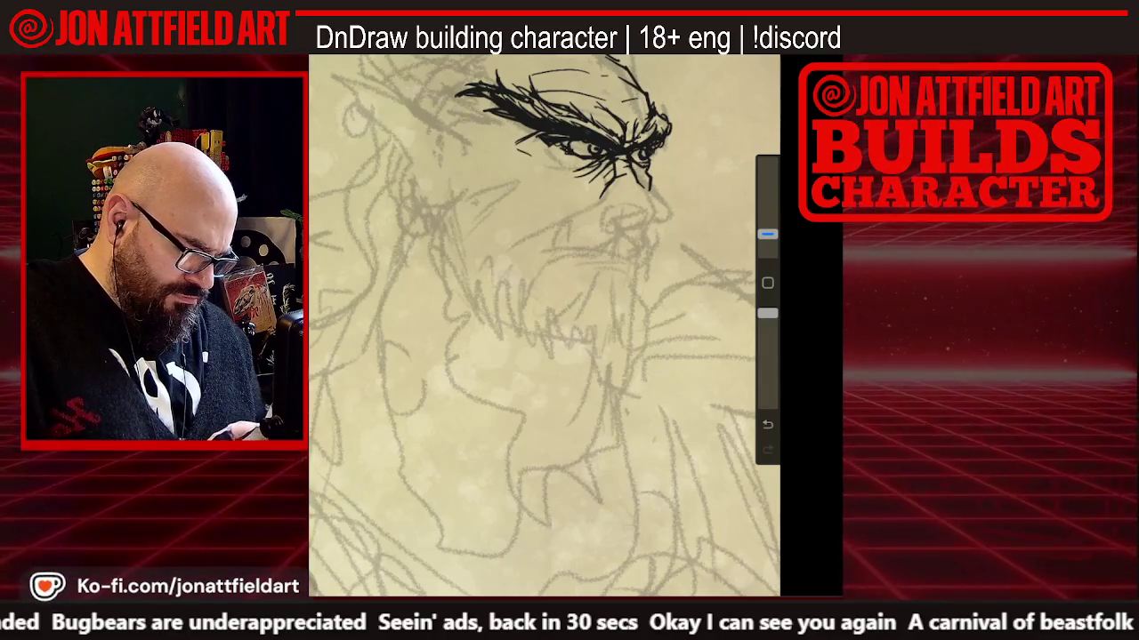
scroll(544, 325, "down", 2)
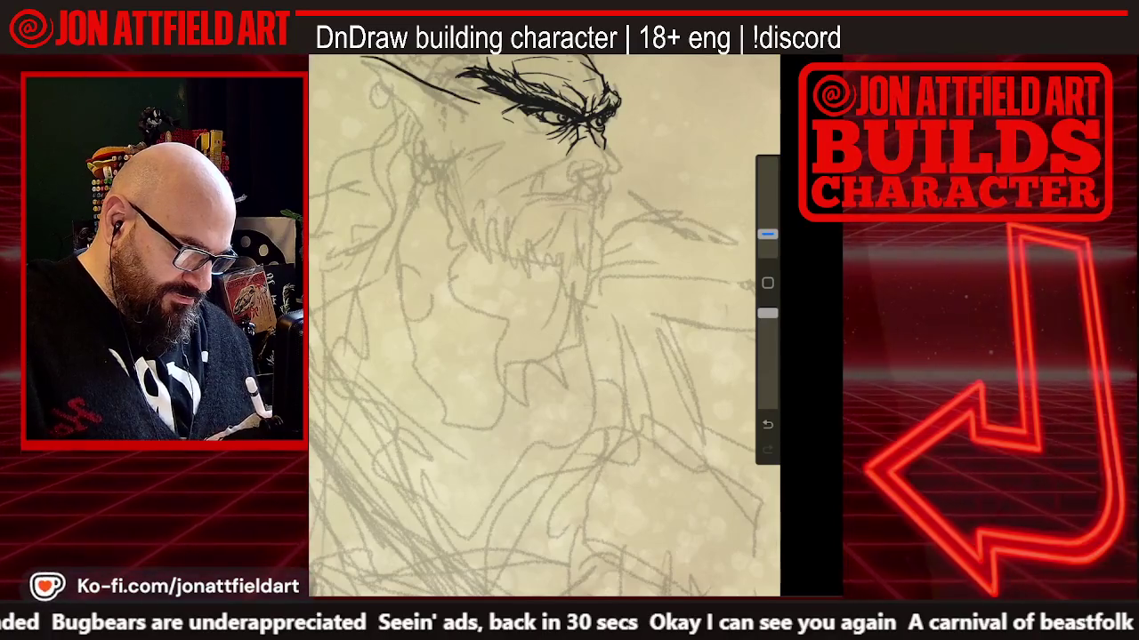
left_click_drag(481, 101, 362, 59)
Trace the ear outline down toward the jaw and ink the beard's left edge
left_click_drag(409, 110, 431, 141)
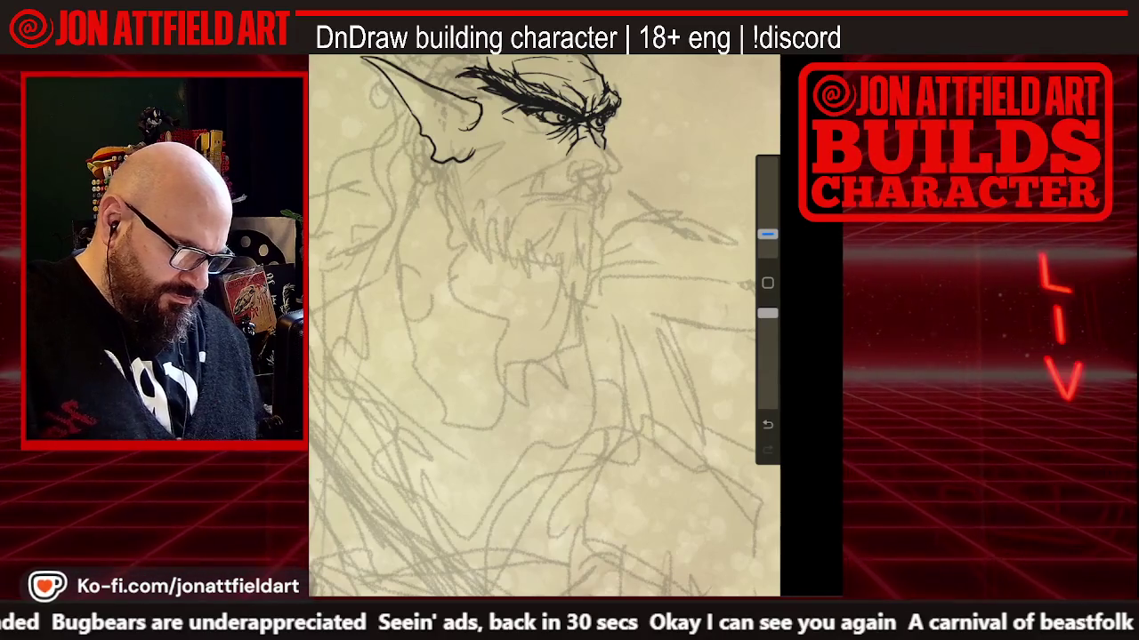
mouse_move(471, 153)
left_mouse_down()
mouse_move(445, 178)
mouse_move(483, 213)
mouse_move(466, 165)
left_mouse_up()
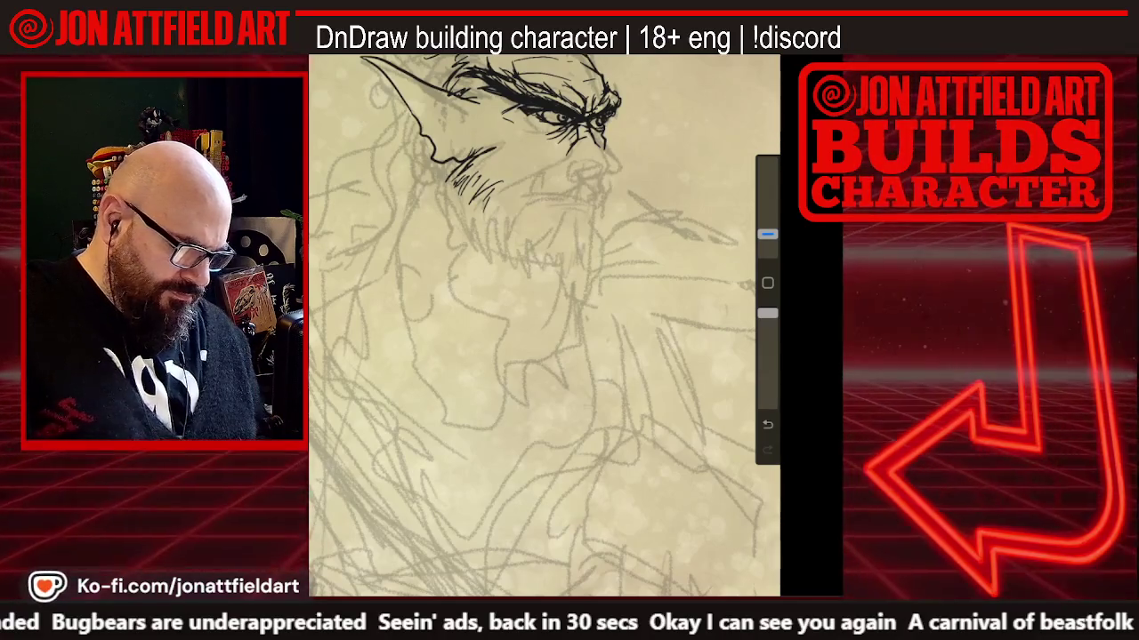
scroll(544, 326, "down", 2)
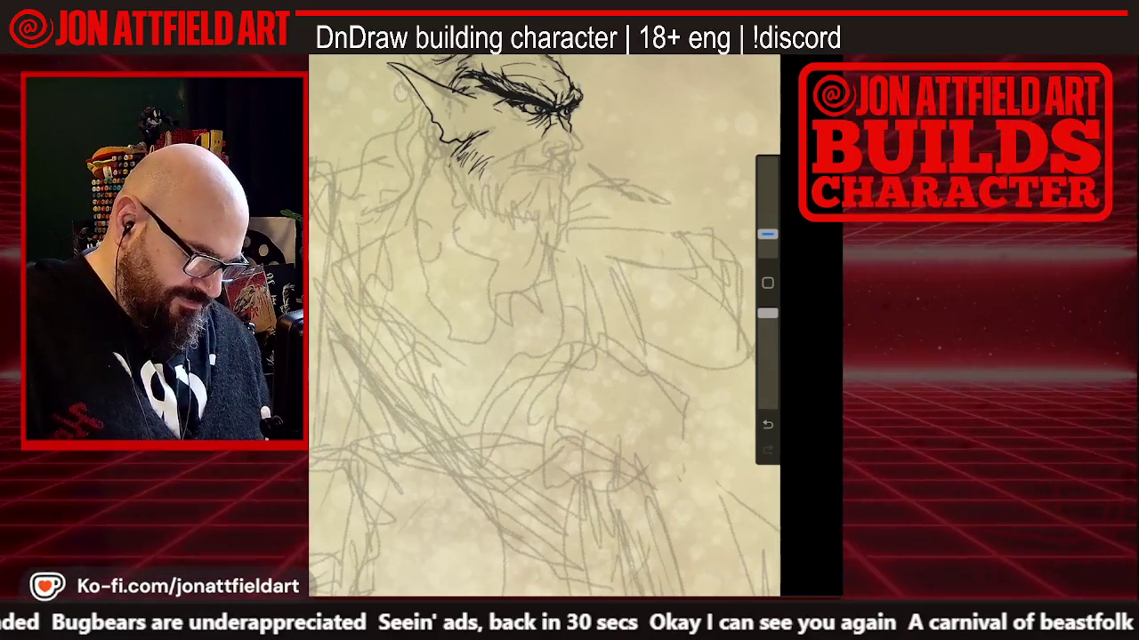
left_click_drag(459, 192, 463, 206)
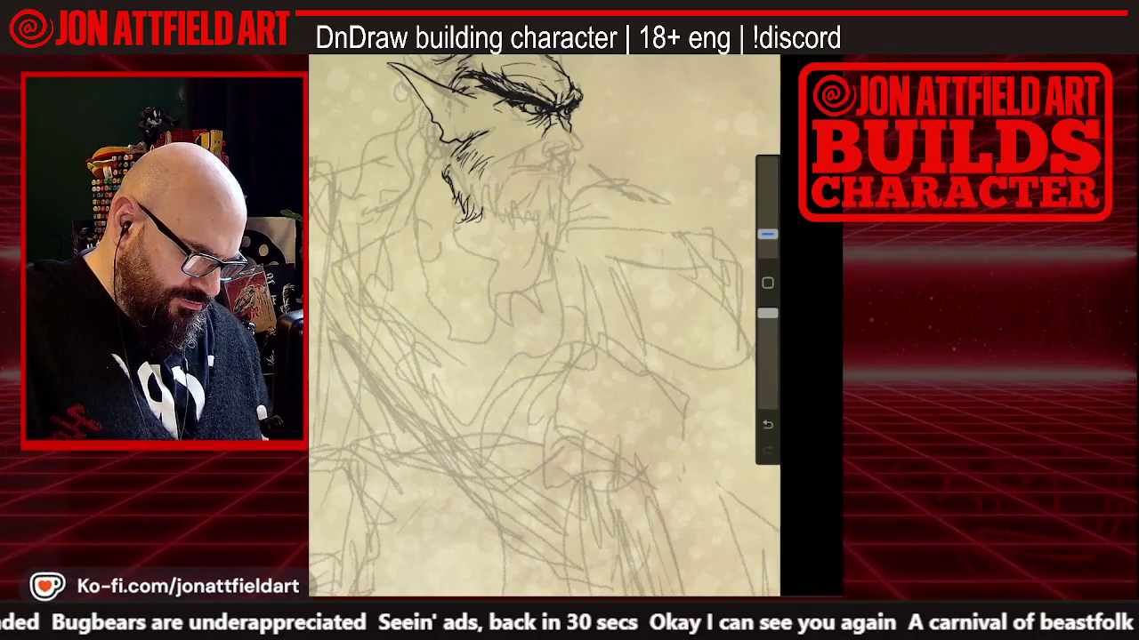
left_click_drag(447, 157, 439, 180)
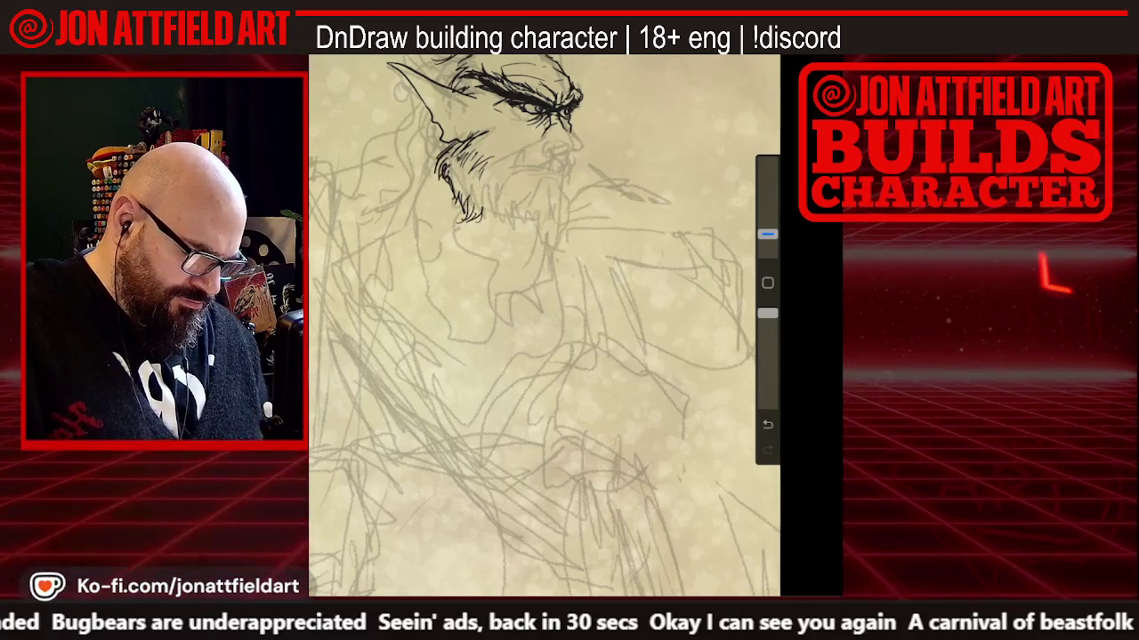
scroll(498, 177, "up", 3)
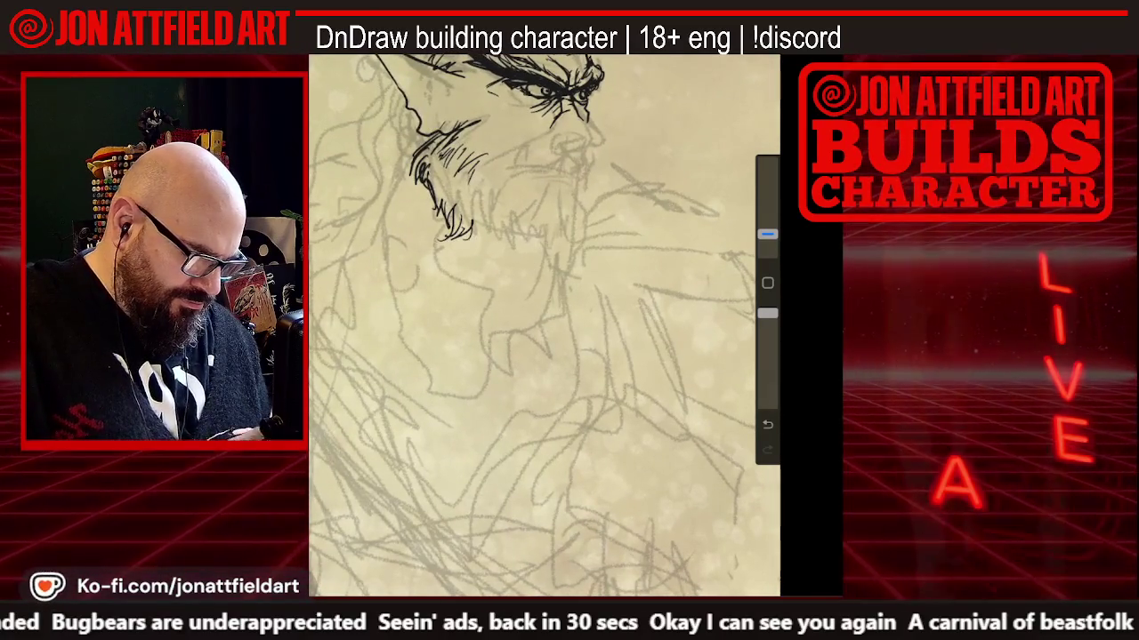
left_click_drag(445, 311, 493, 240)
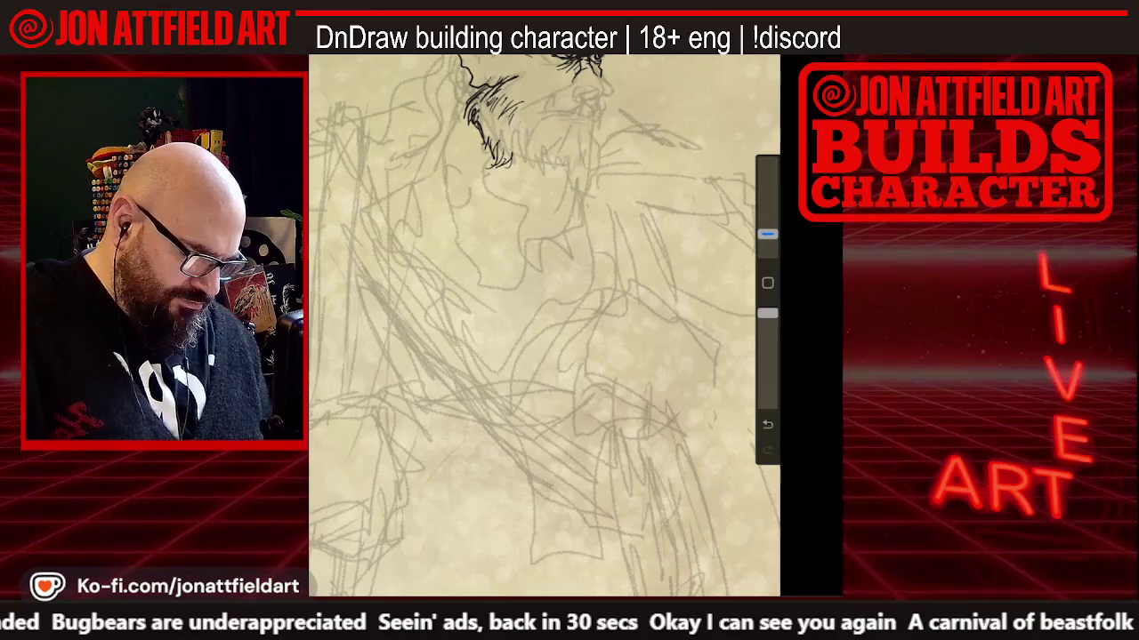
Draw short hair strands down the beard's right edge to its curled tip
left_click_drag(505, 165, 532, 266)
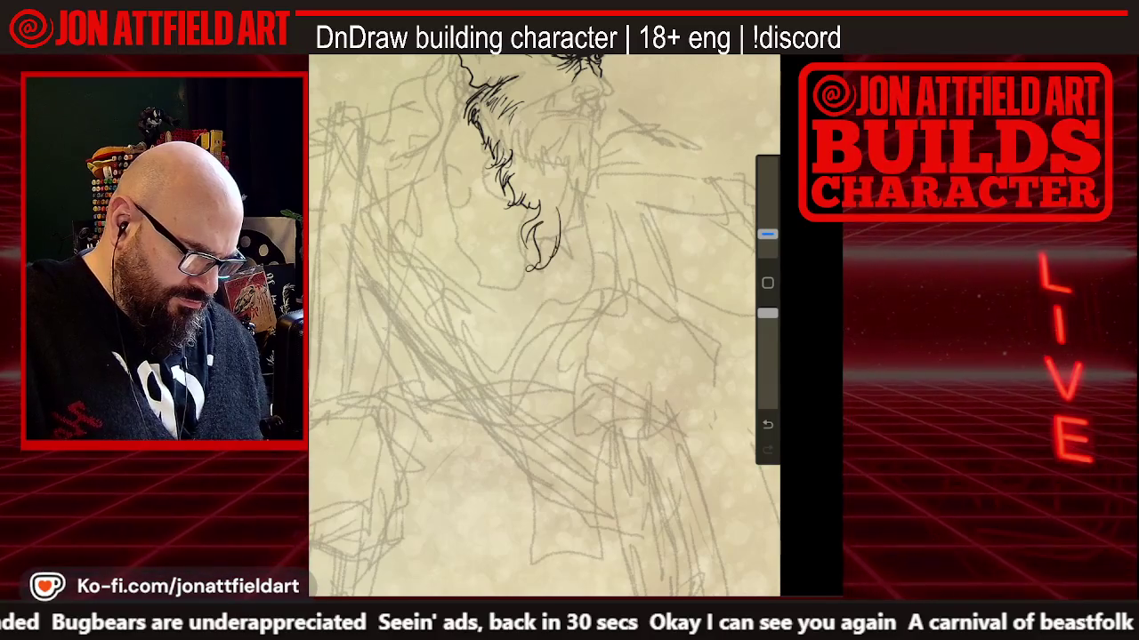
left_click_drag(575, 222, 559, 260)
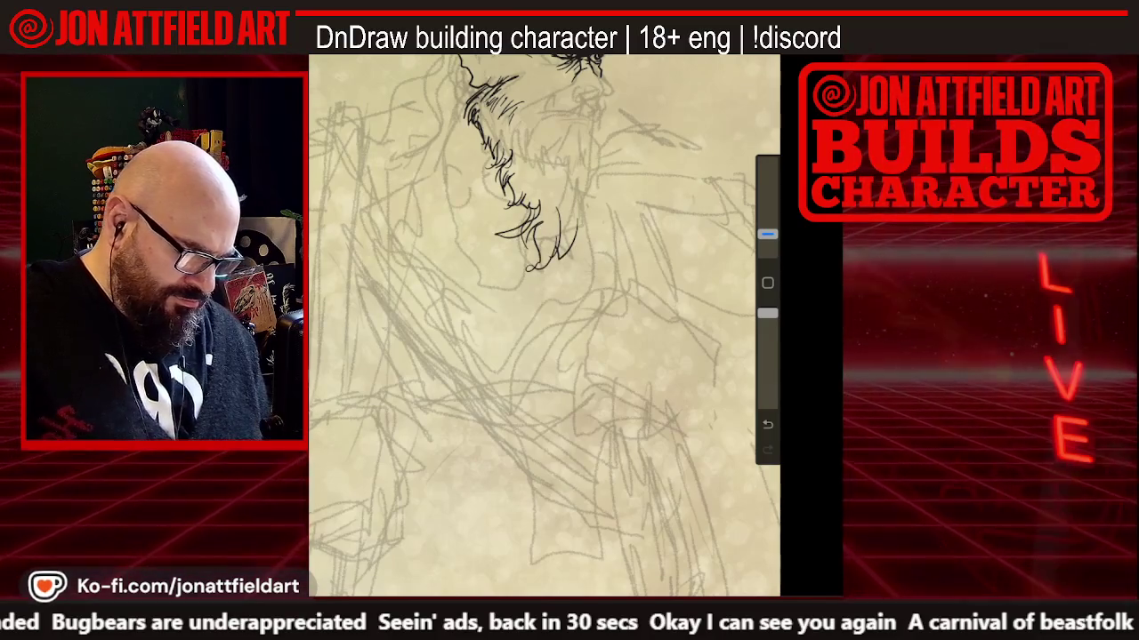
scroll(545, 325, "down", 3)
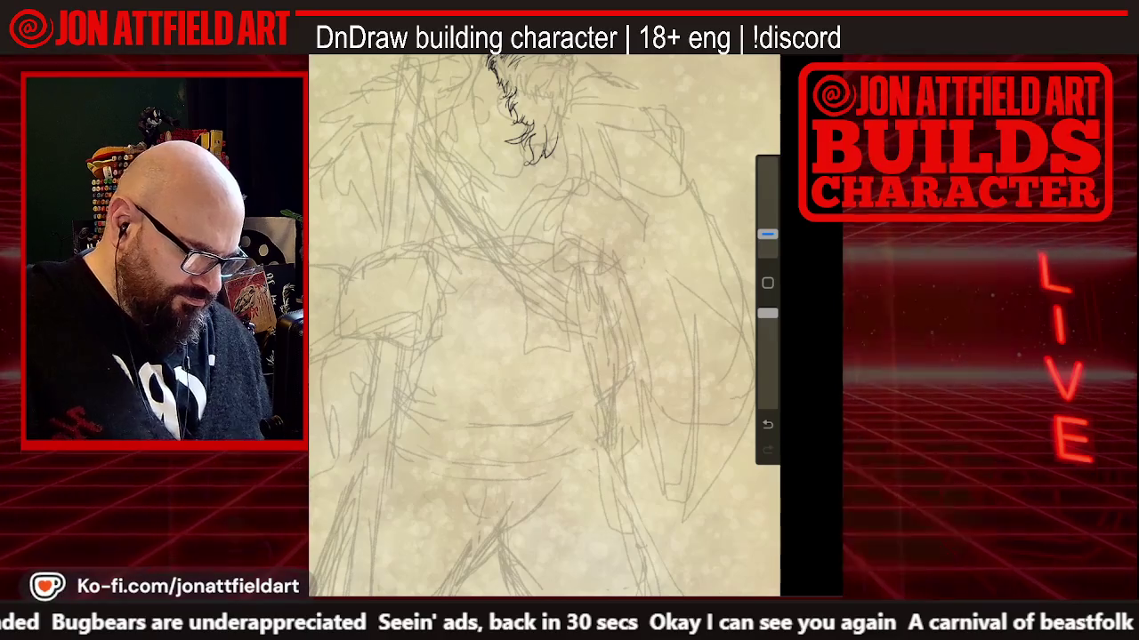
scroll(544, 326, "up", 3)
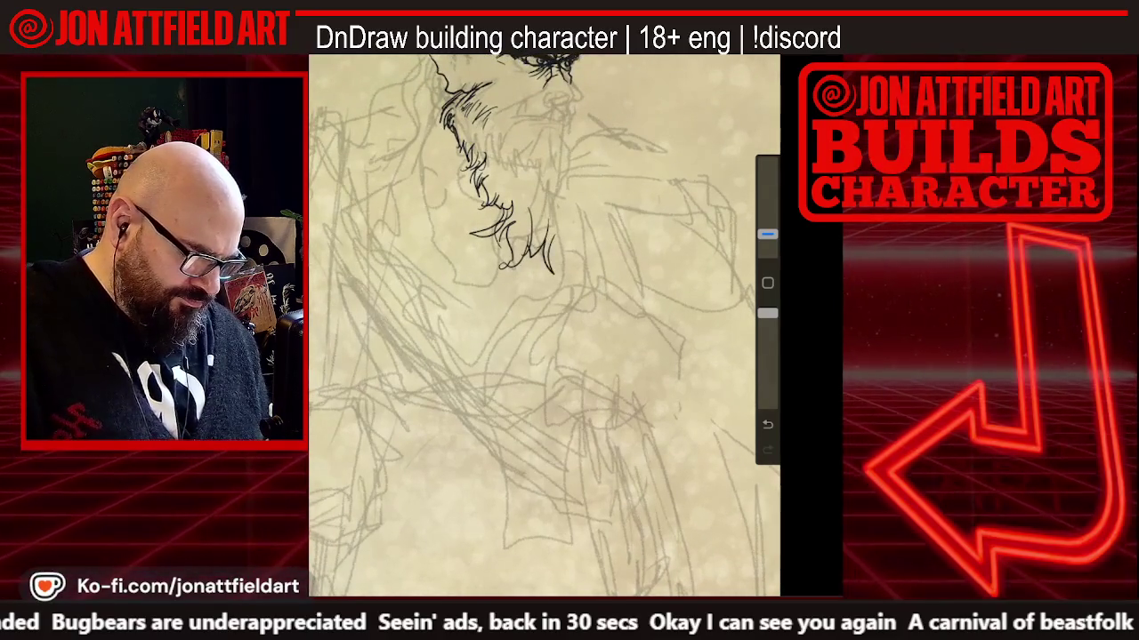
left_click_drag(564, 205, 559, 229)
left_click_drag(558, 179, 574, 199)
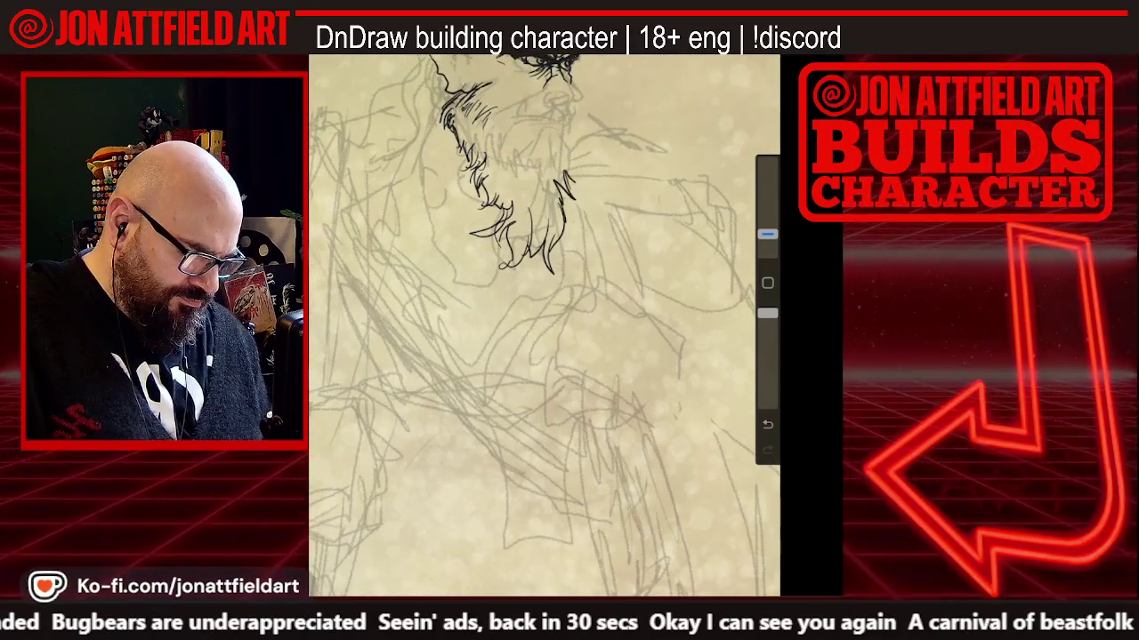
mouse_move(575, 127)
left_mouse_down()
mouse_move(569, 145)
mouse_move(586, 138)
left_mouse_up()
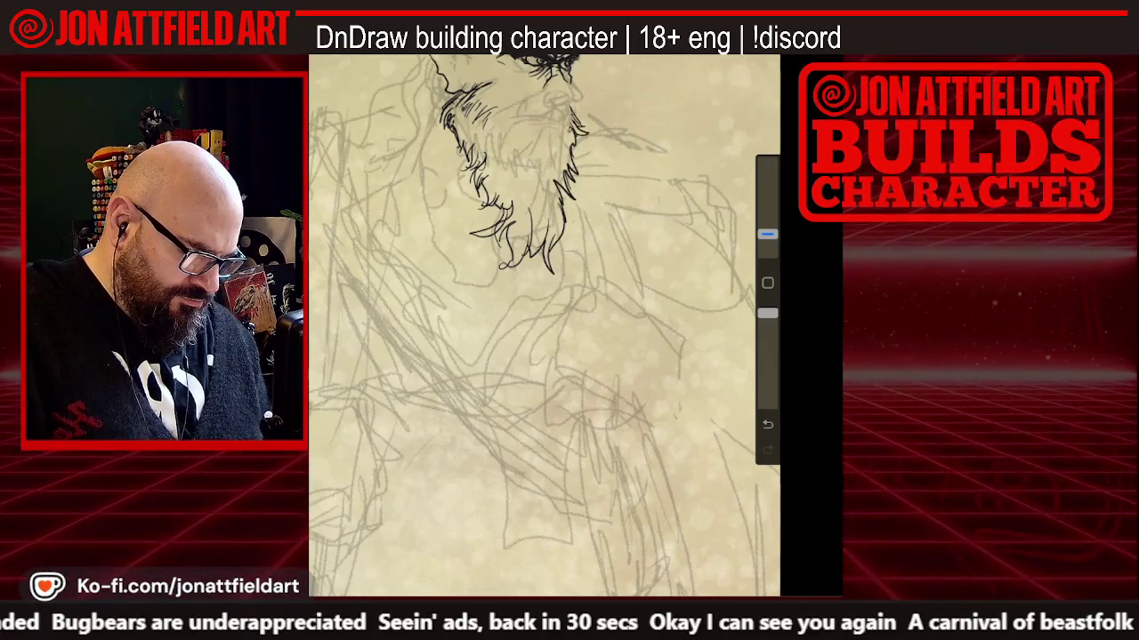
scroll(545, 325, "down", 2)
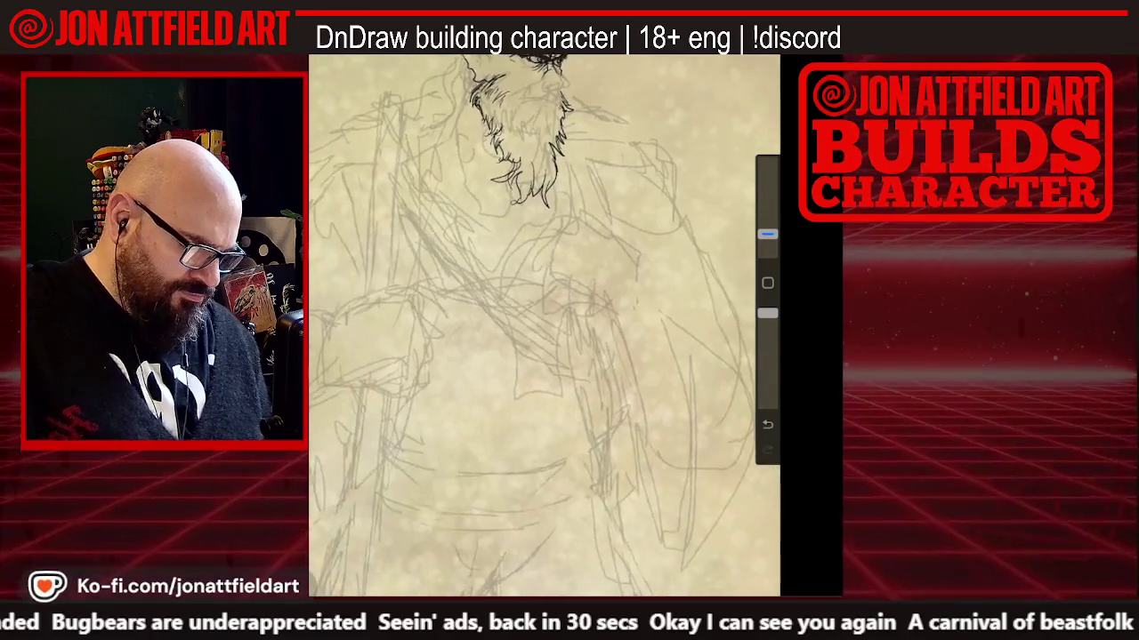
scroll(544, 324, "up", 3)
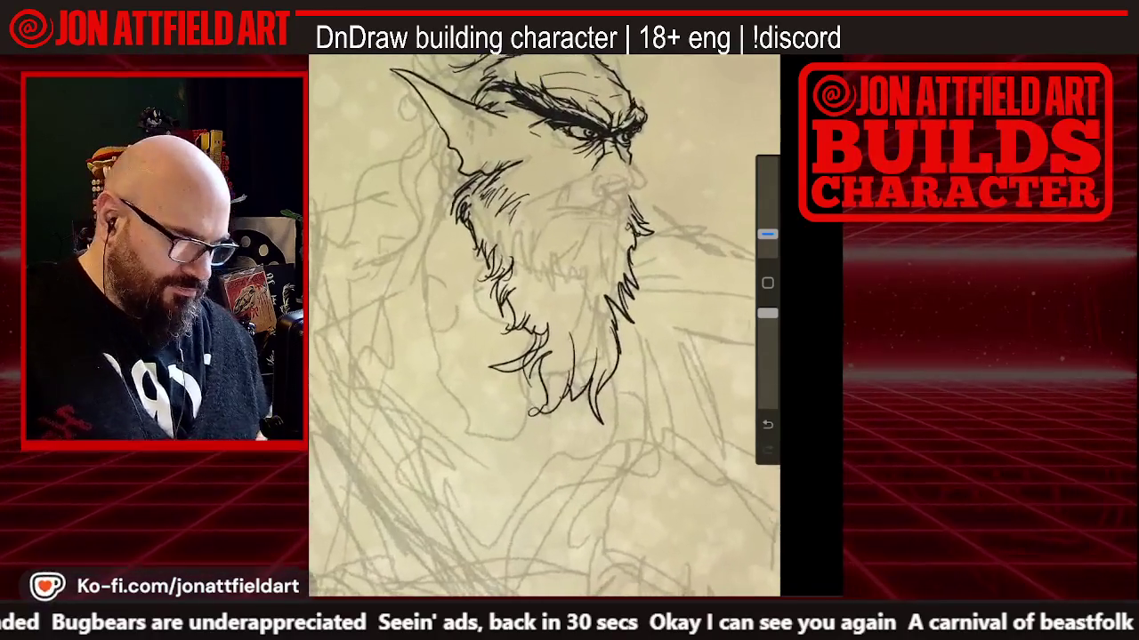
Draw five long hair strands left of the face below the ear
left_click_drag(445, 127, 414, 169)
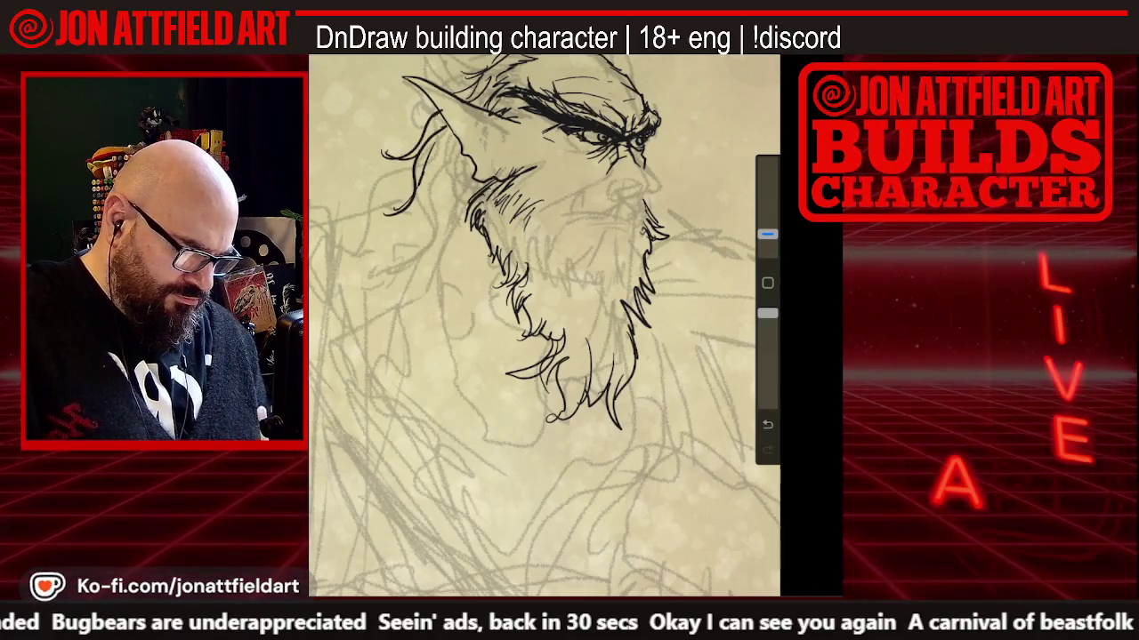
left_click_drag(447, 150, 427, 289)
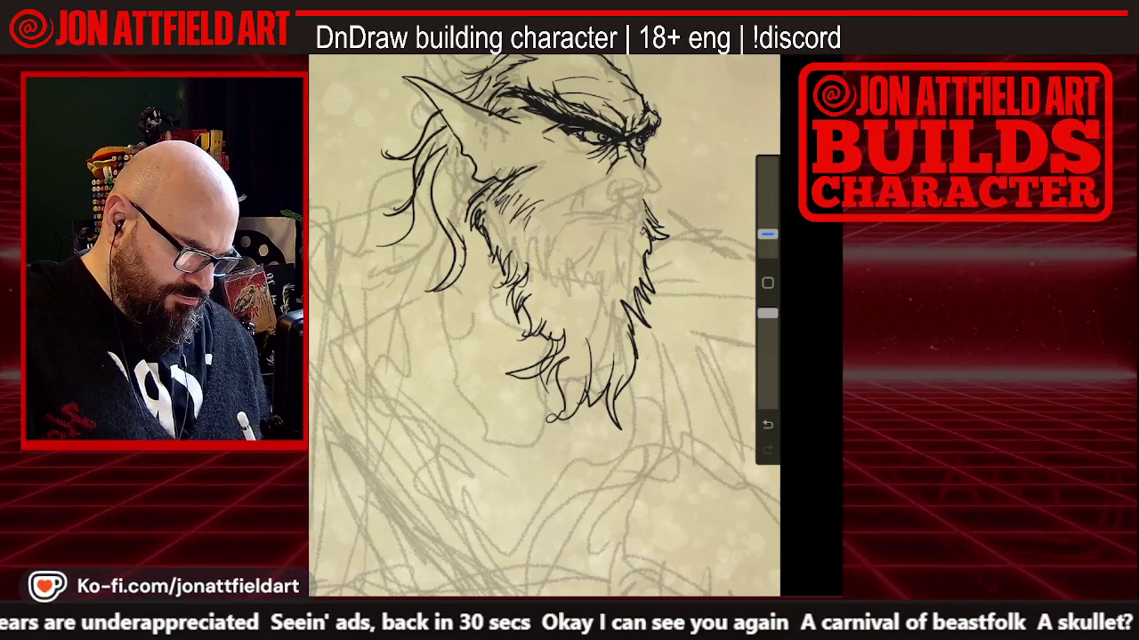
left_click_drag(452, 148, 478, 267)
left_click_drag(469, 203, 461, 283)
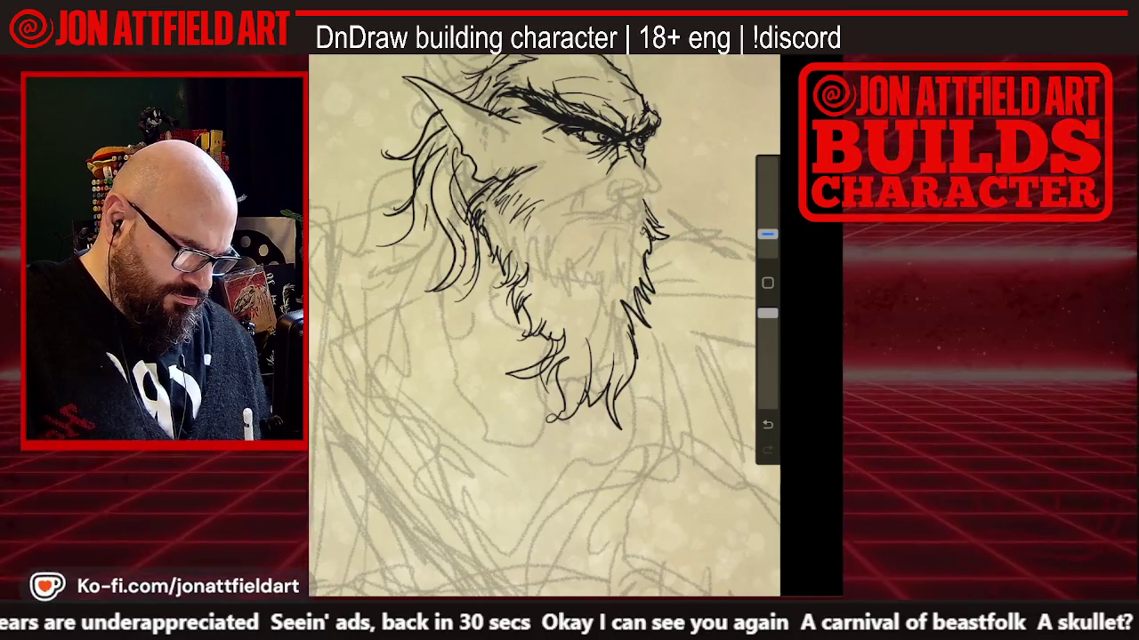
left_click_drag(432, 237, 415, 279)
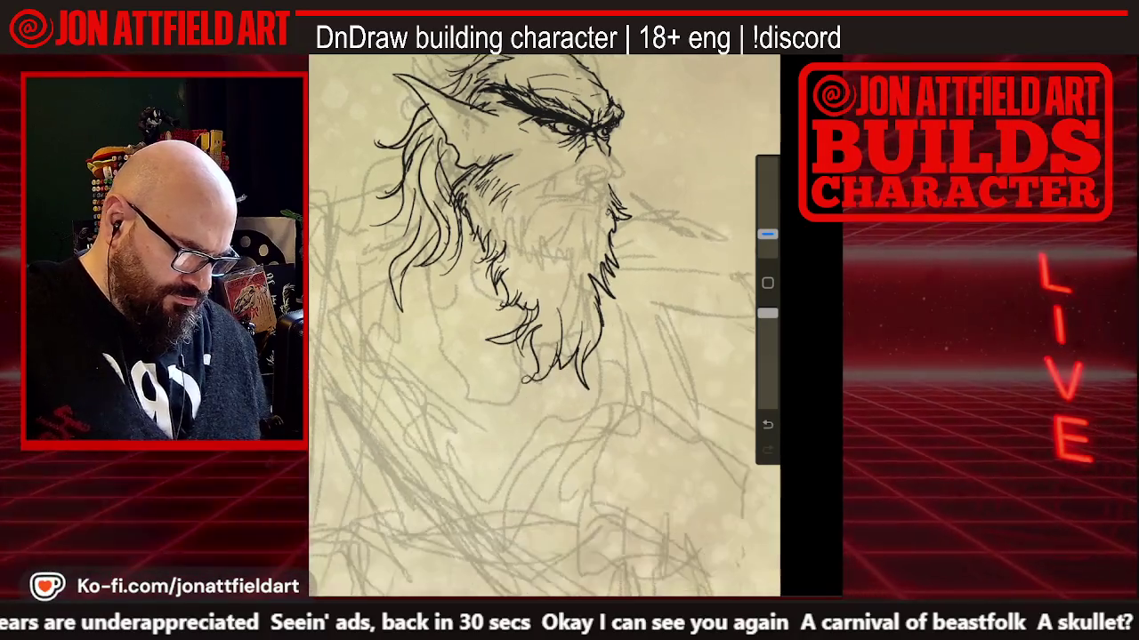
Zoom in on the face and begin the nose outline
scroll(544, 326, "down", 3)
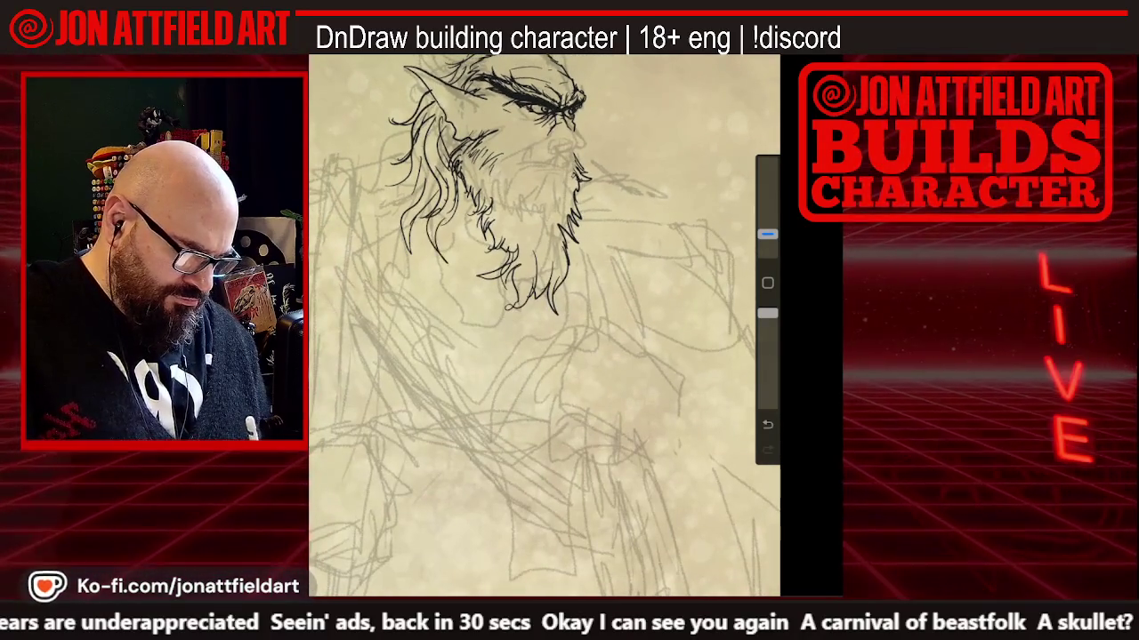
scroll(545, 326, "down", 2)
scroll(544, 325, "down", 1)
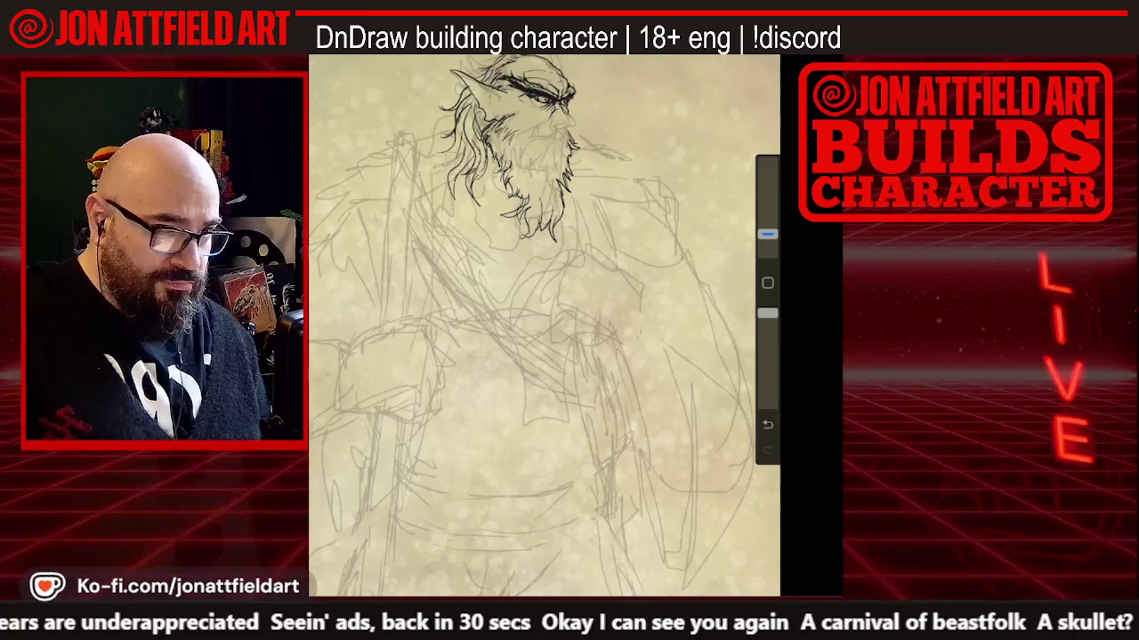
scroll(545, 326, "up", 1)
scroll(544, 326, "up", 2)
scroll(544, 325, "up", 1)
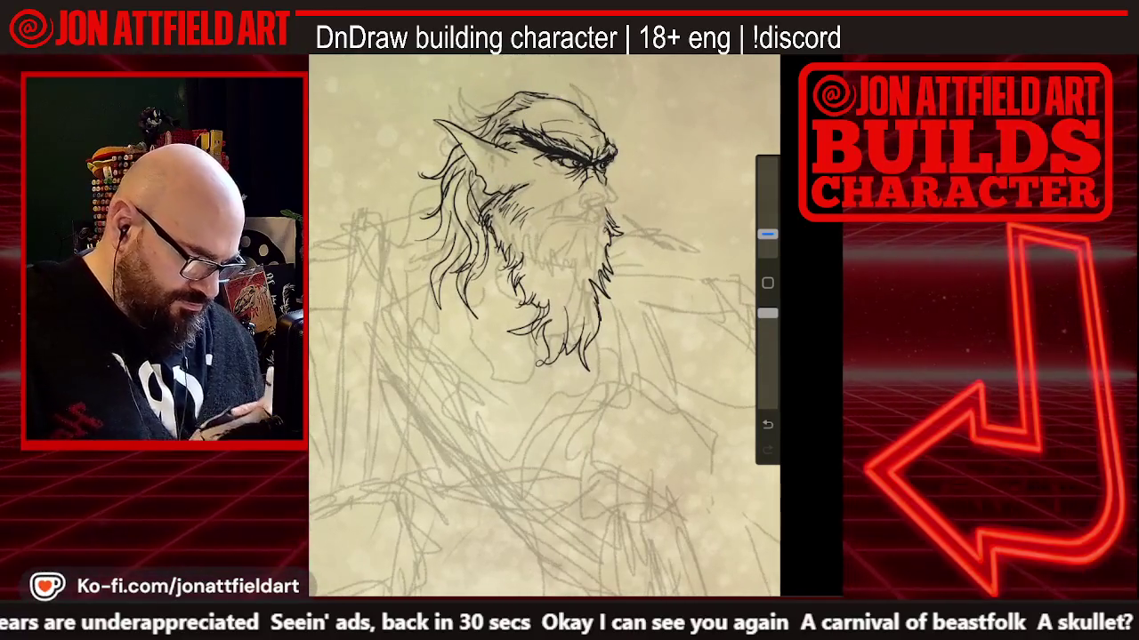
scroll(545, 325, "up", 2)
scroll(544, 325, "up", 2)
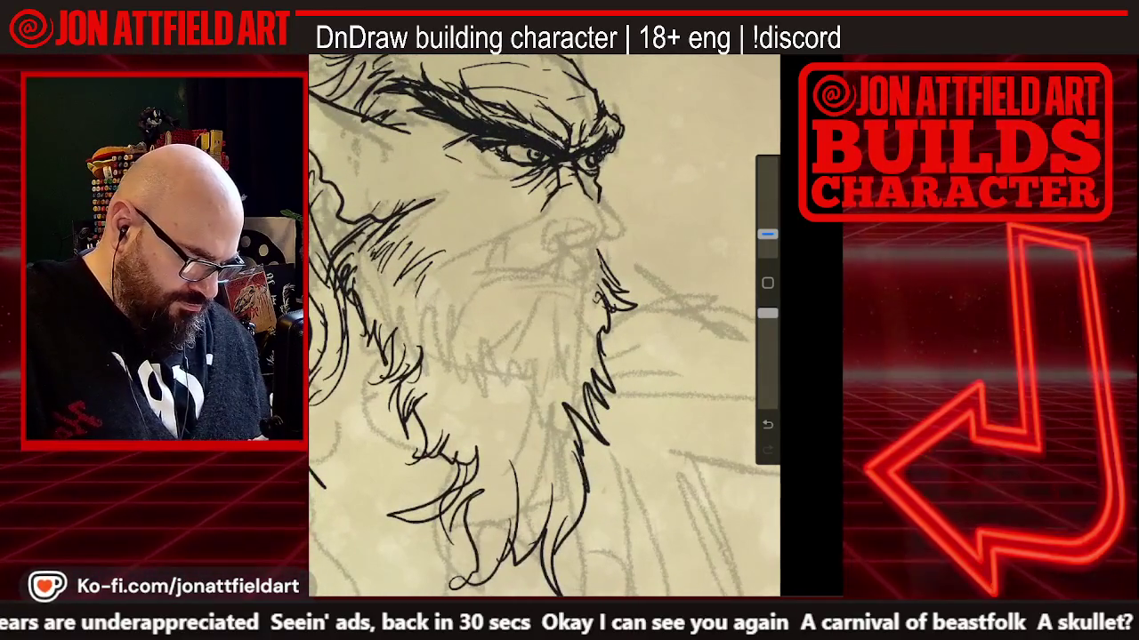
mouse_move(582, 187)
left_mouse_down()
mouse_move(603, 224)
mouse_move(578, 249)
left_mouse_up()
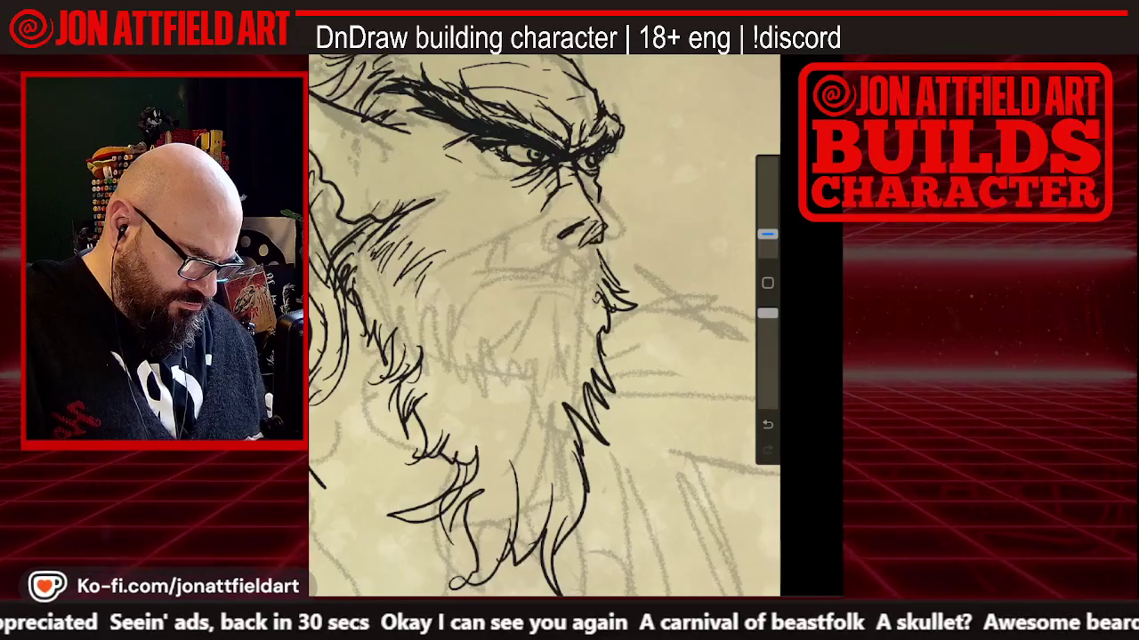
Outline the nose's underside and add dark strokes on the nose
left_click_drag(556, 222, 532, 237)
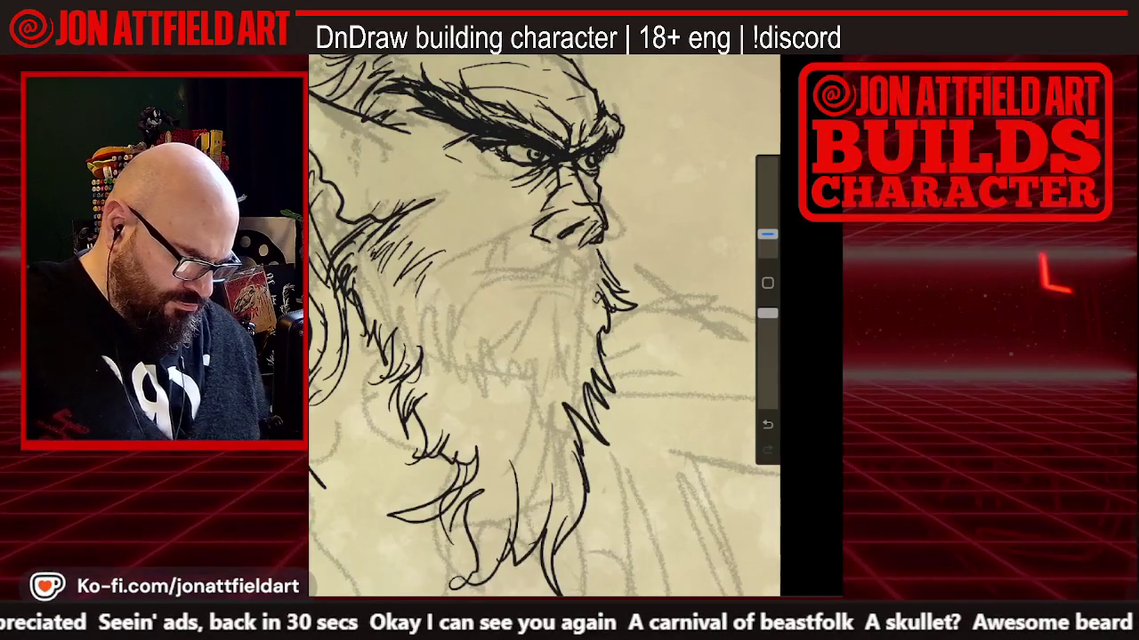
scroll(544, 326, "down", 3)
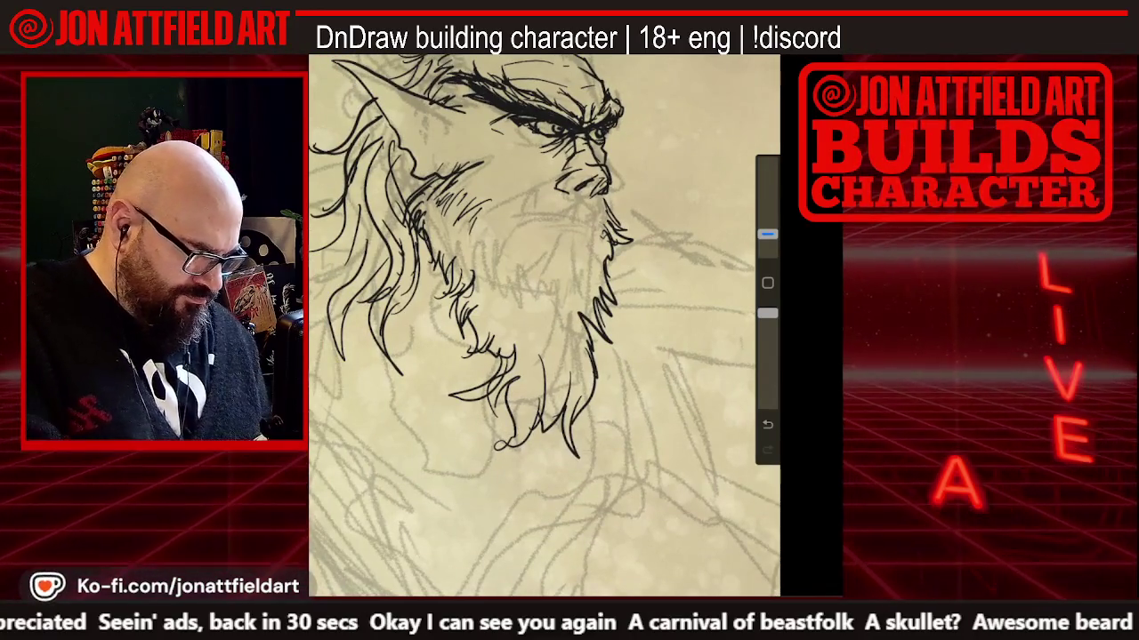
left_click_drag(767, 233, 766, 163)
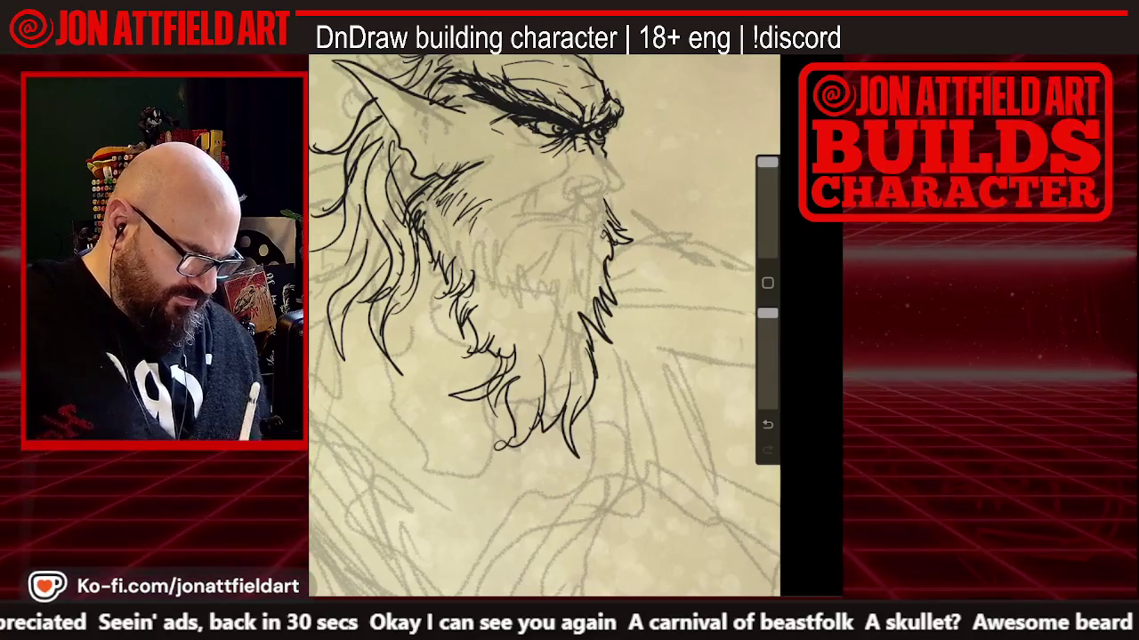
left_click_drag(533, 400, 533, 338)
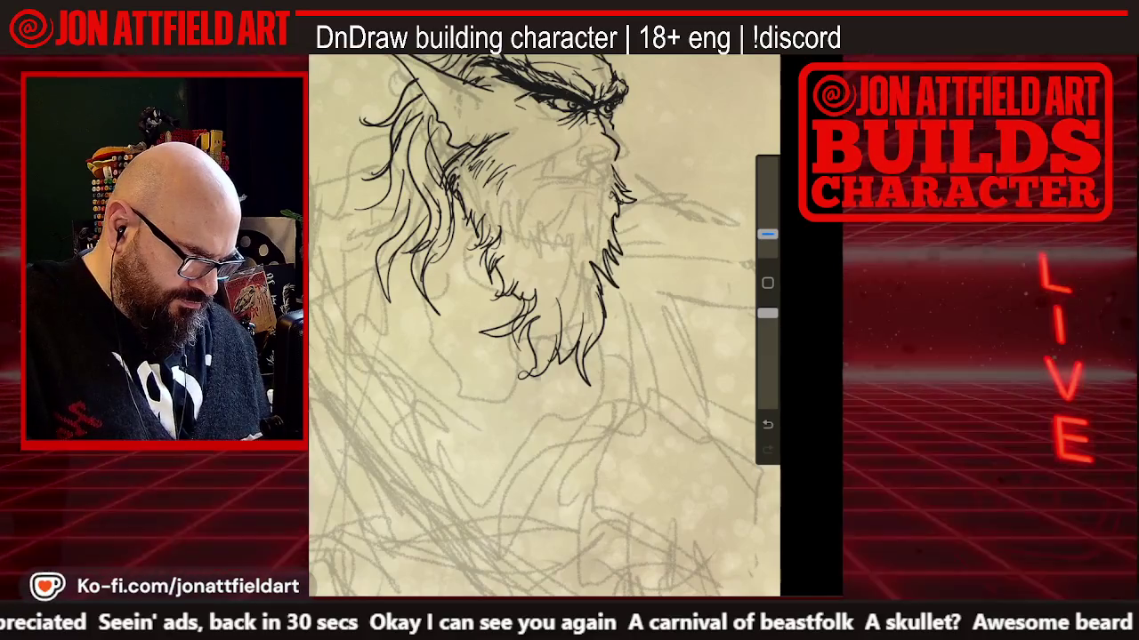
left_click_drag(605, 149, 582, 166)
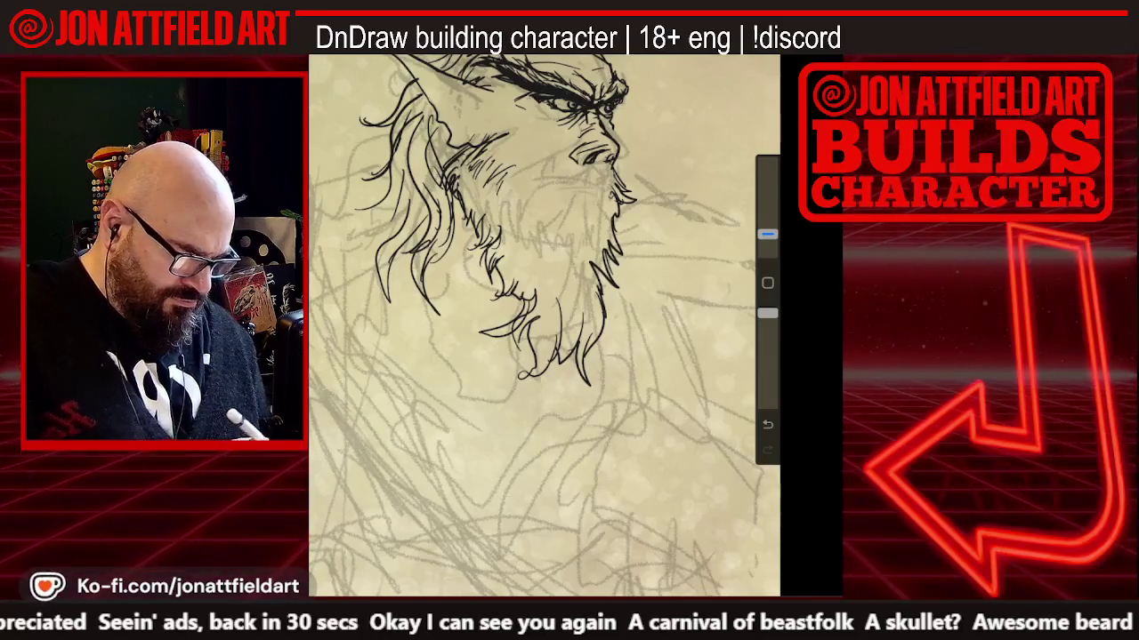
Select the area around the eye and nudge it slightly upward with Transform
key("s")
left_click(578, 170)
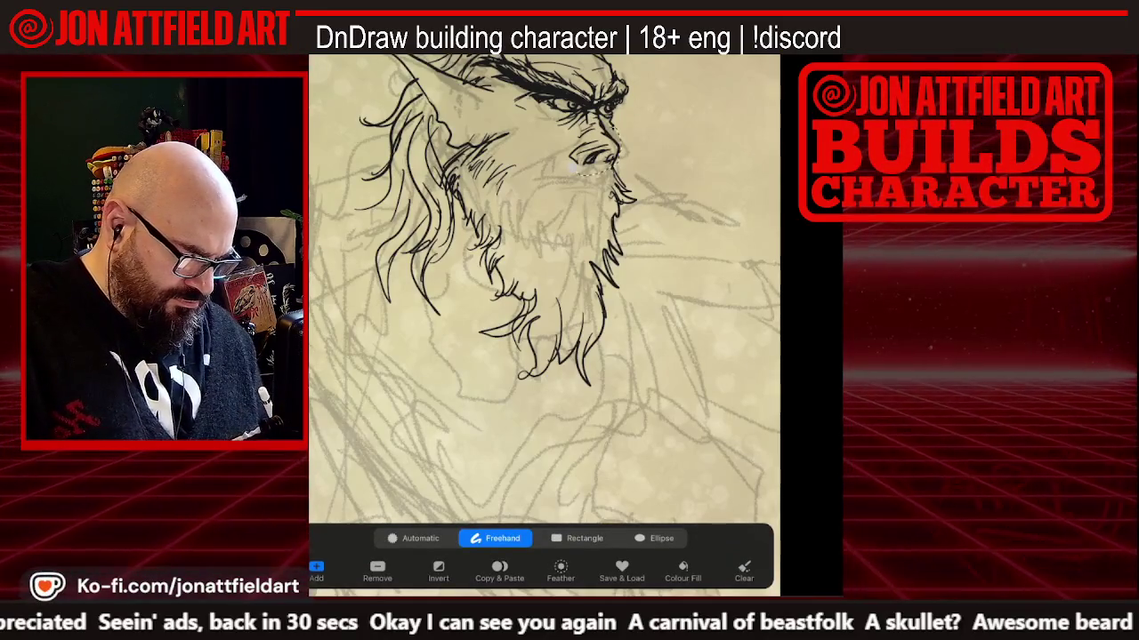
key("v")
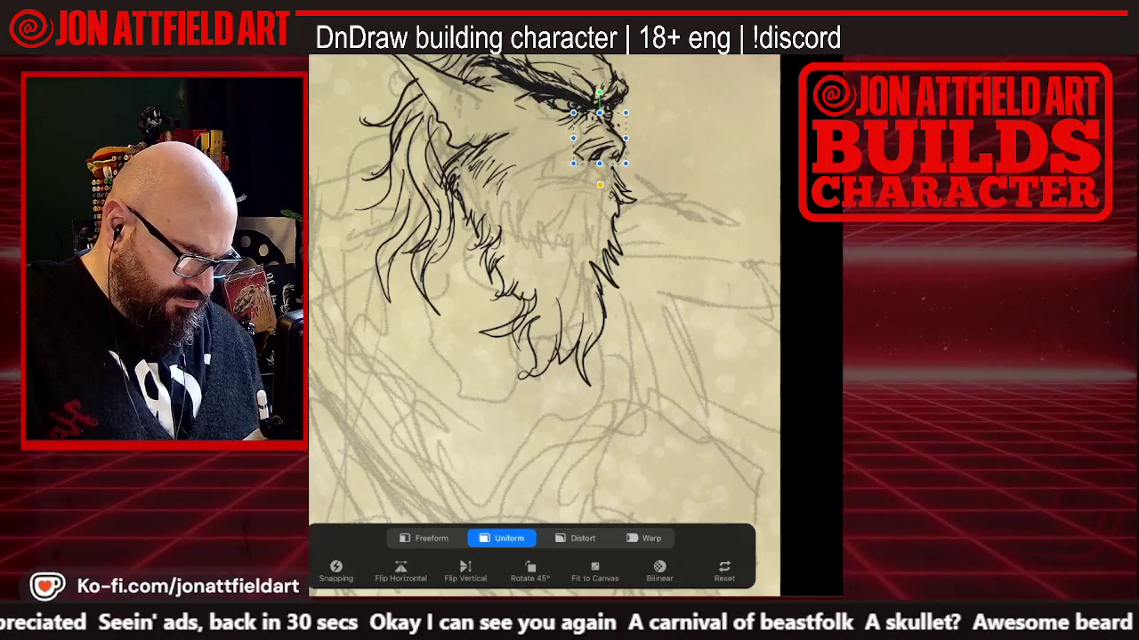
left_click_drag(598, 139, 599, 139)
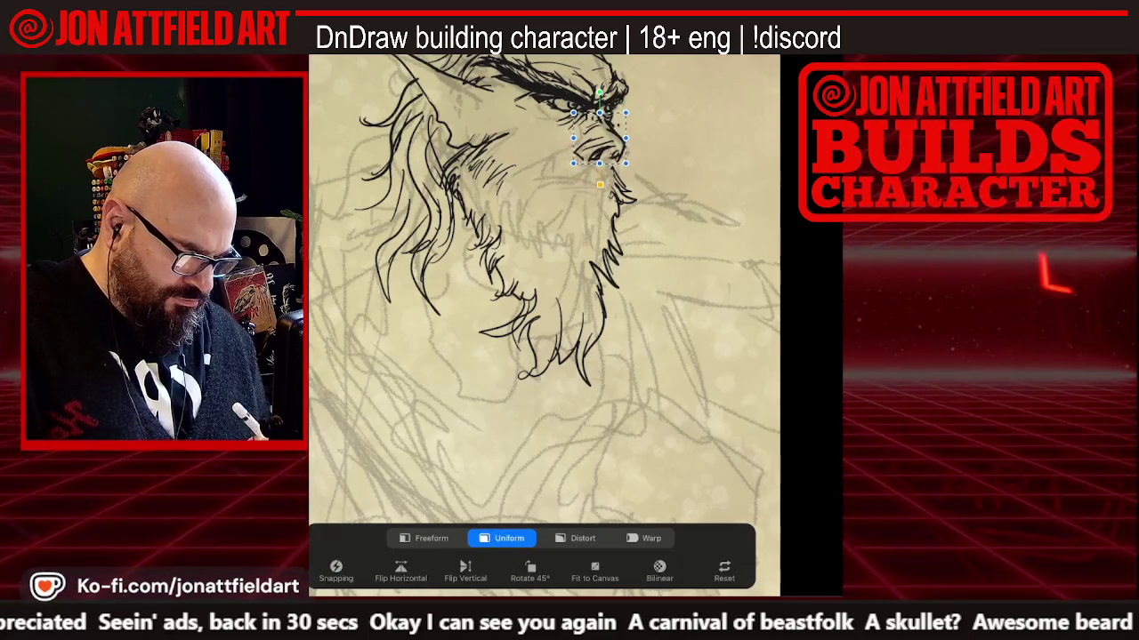
key("v")
scroll(544, 326, "down", 2)
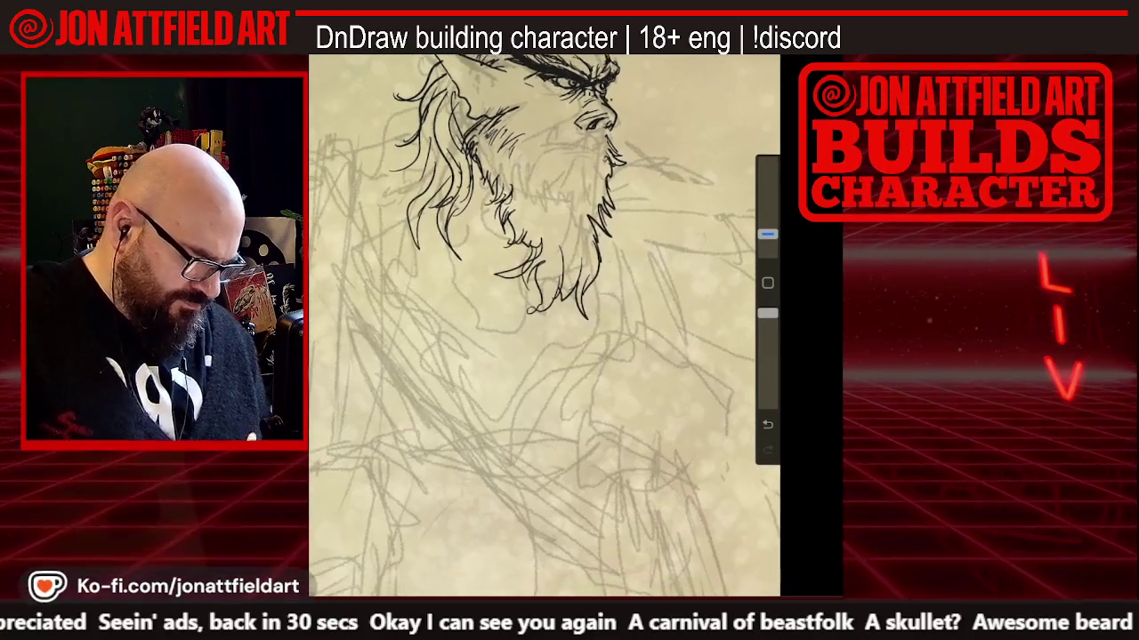
scroll(543, 325, "up", 3)
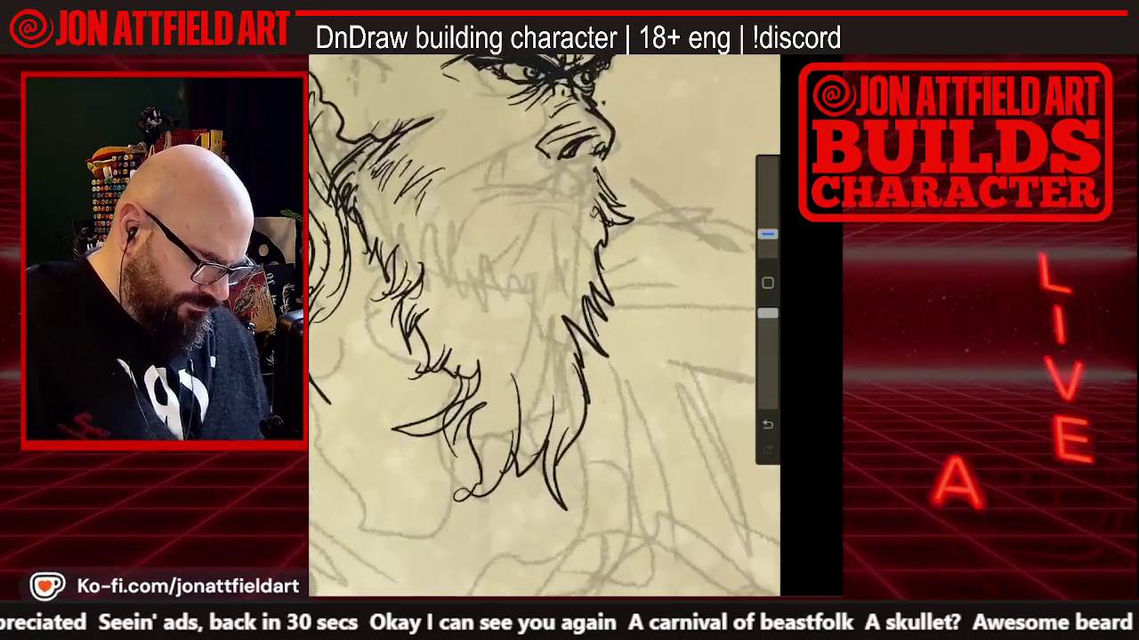
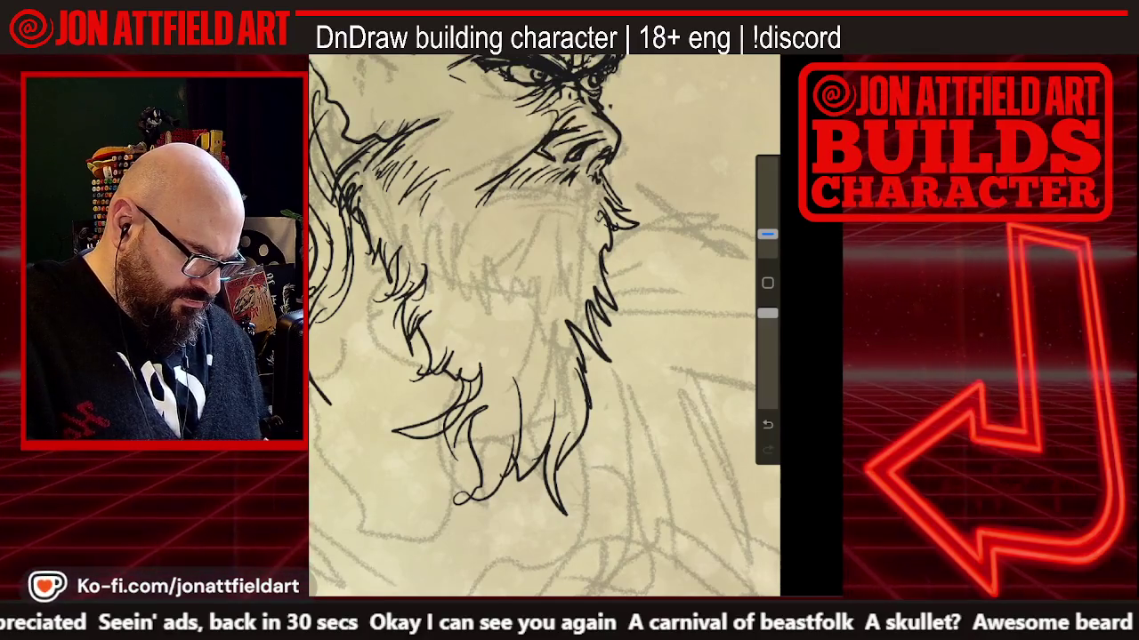
Ink flowing strands down the beastfolk's beard, undoing one stray stroke
scroll(544, 325, "down", 2)
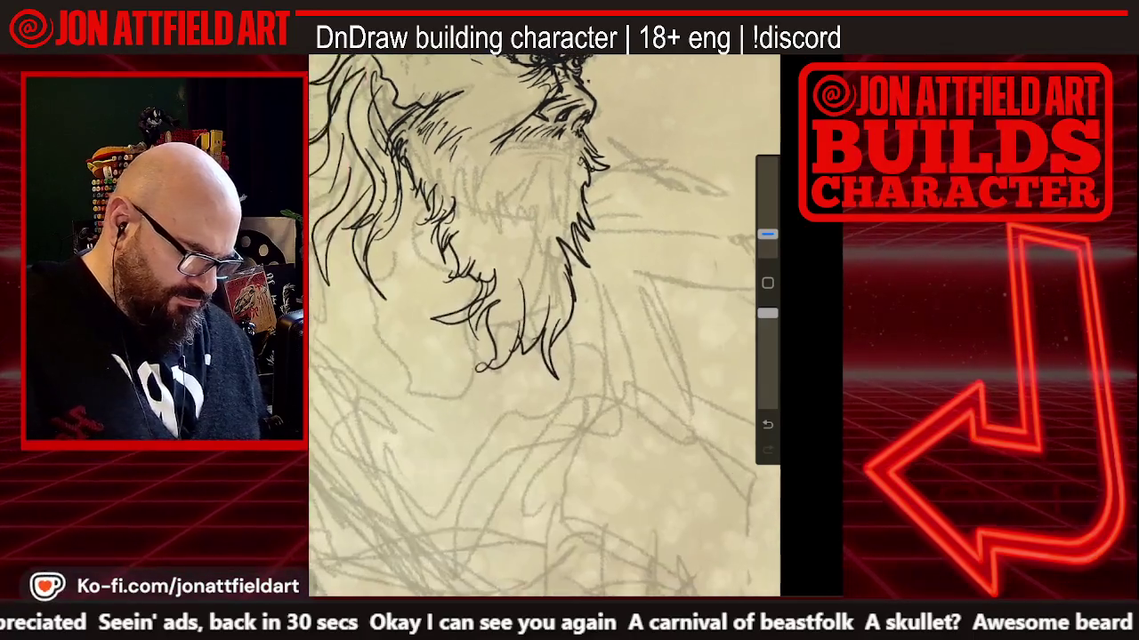
scroll(544, 325, "down", 2)
scroll(545, 324, "down", 2)
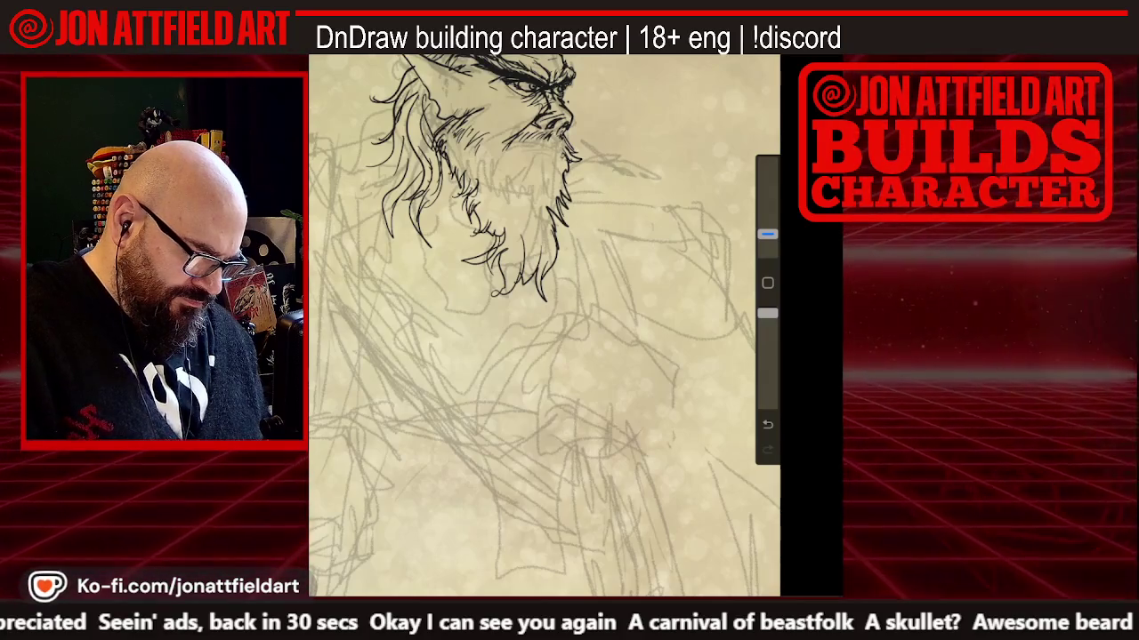
scroll(544, 326, "down", 5)
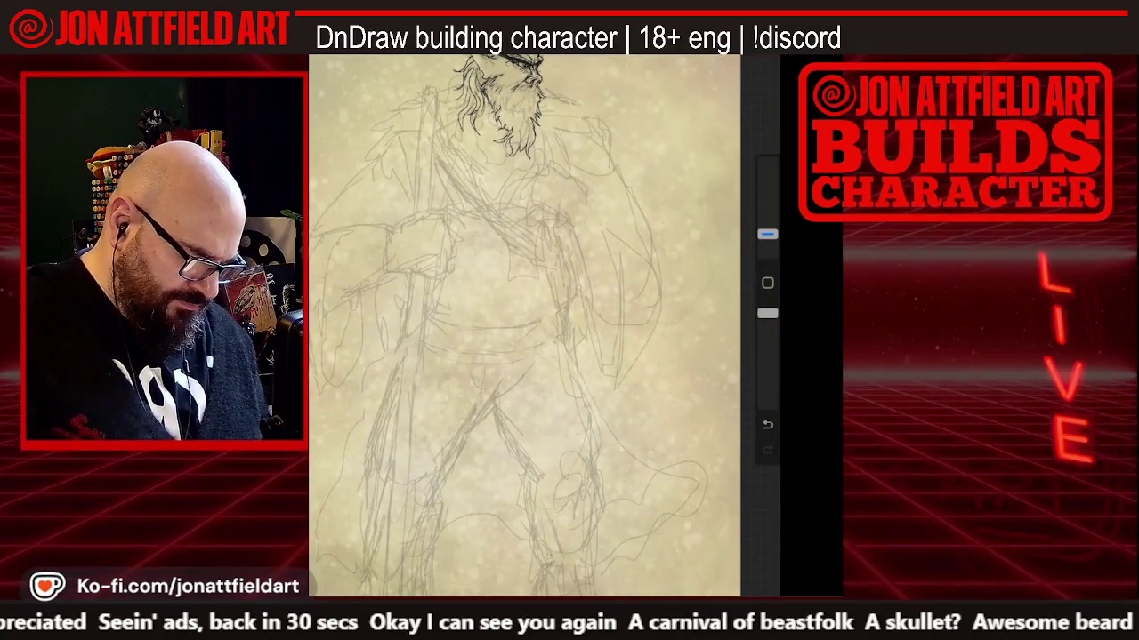
scroll(544, 326, "up", 5)
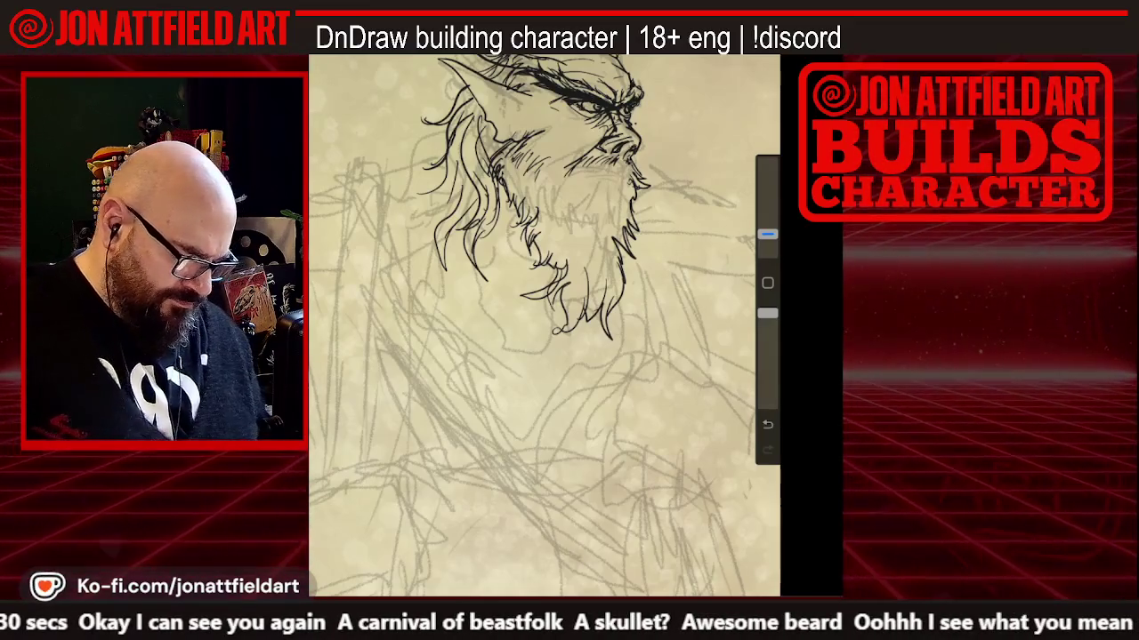
scroll(544, 326, "up", 3)
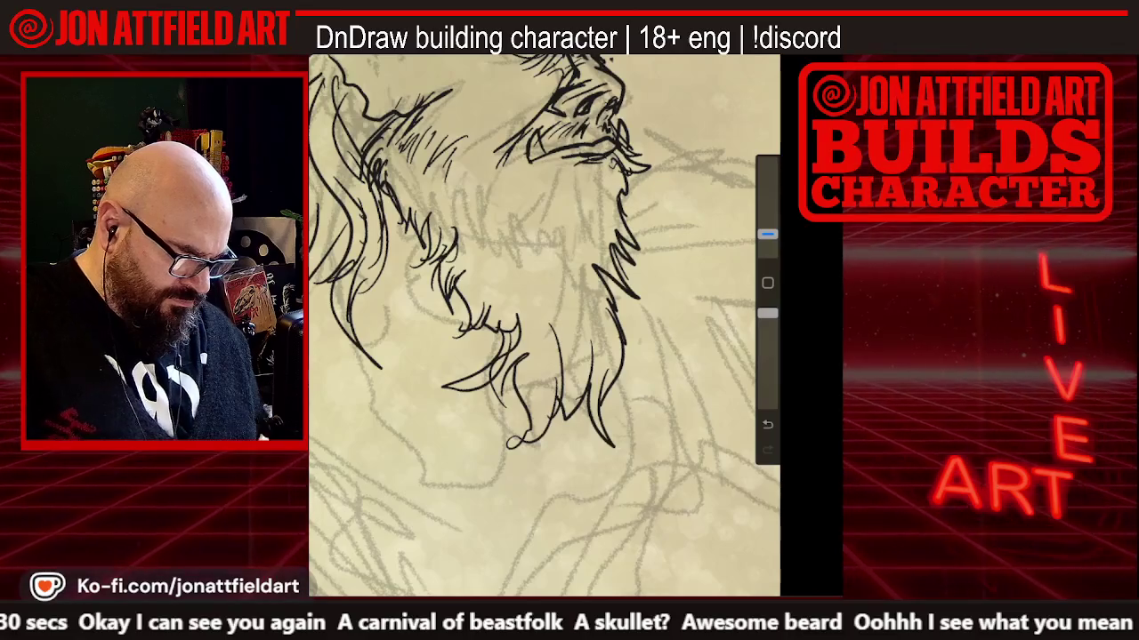
scroll(544, 325, "down", 3)
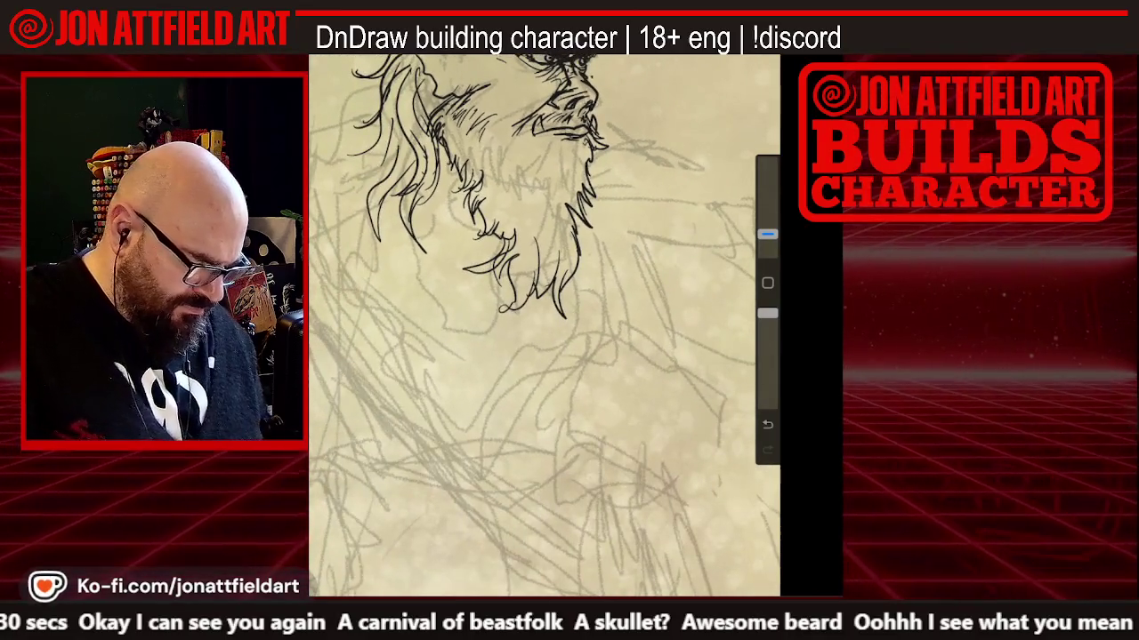
scroll(545, 325, "up", 3)
key("ctrl+z")
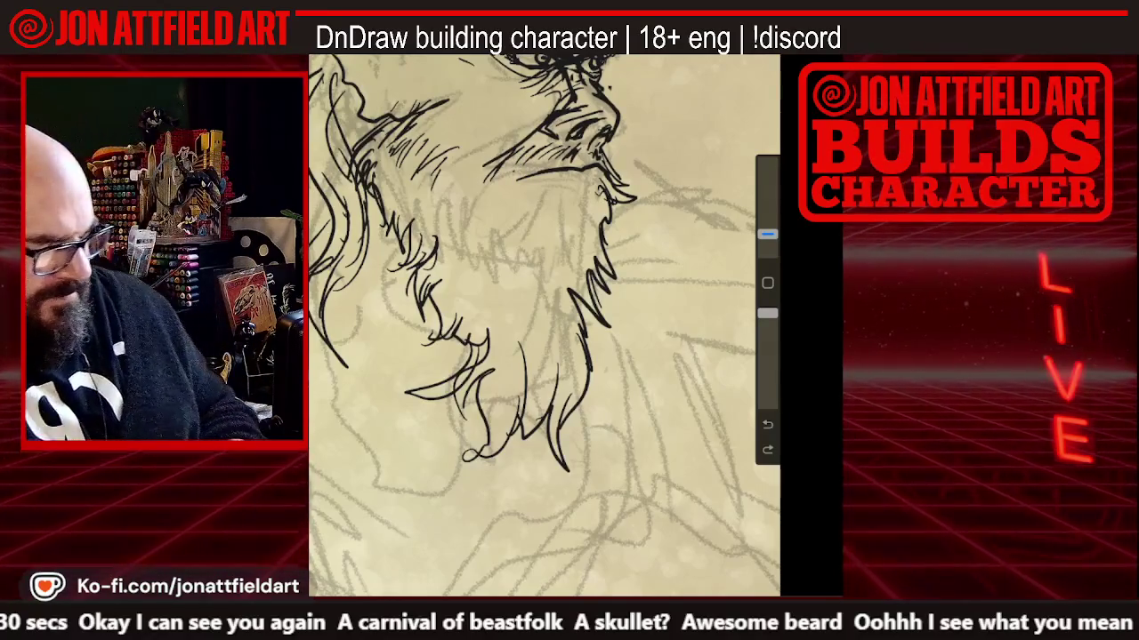
Erase dark strokes around the beard and mouth with an enlarged eraser, then shrink it back
scroll(544, 326, "up", 2)
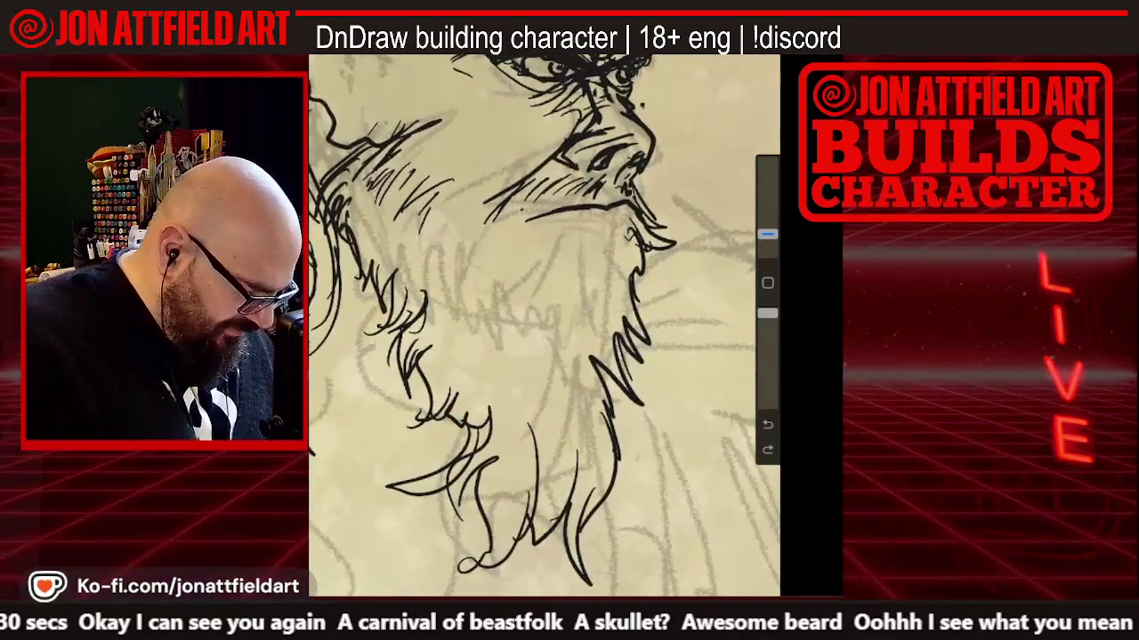
left_click_drag(767, 234, 767, 163)
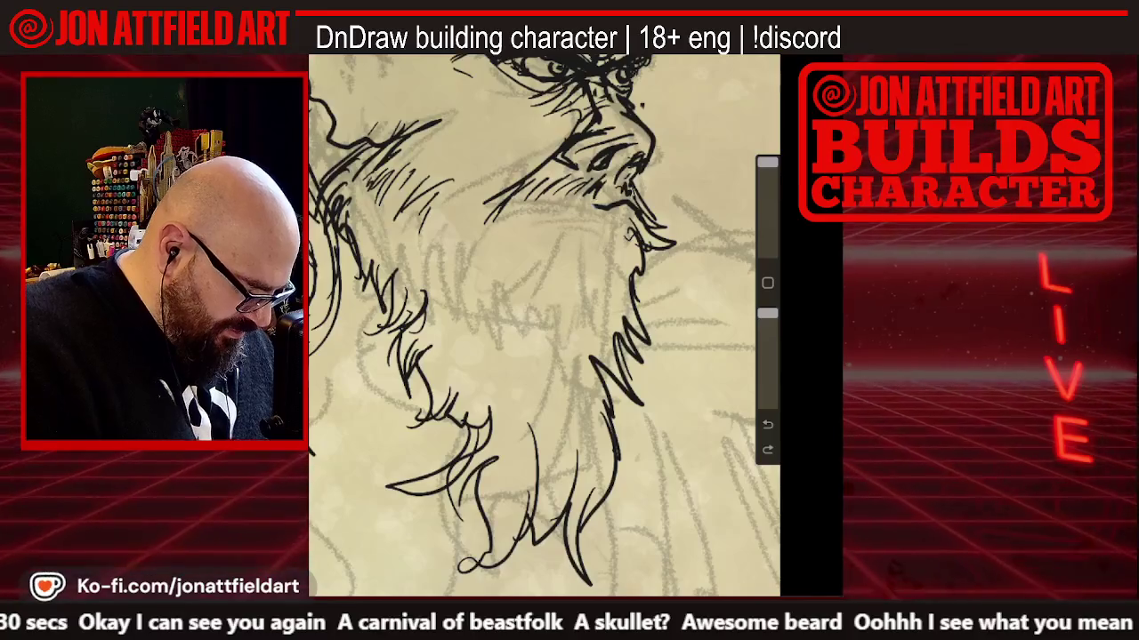
left_click_drag(594, 210, 650, 218)
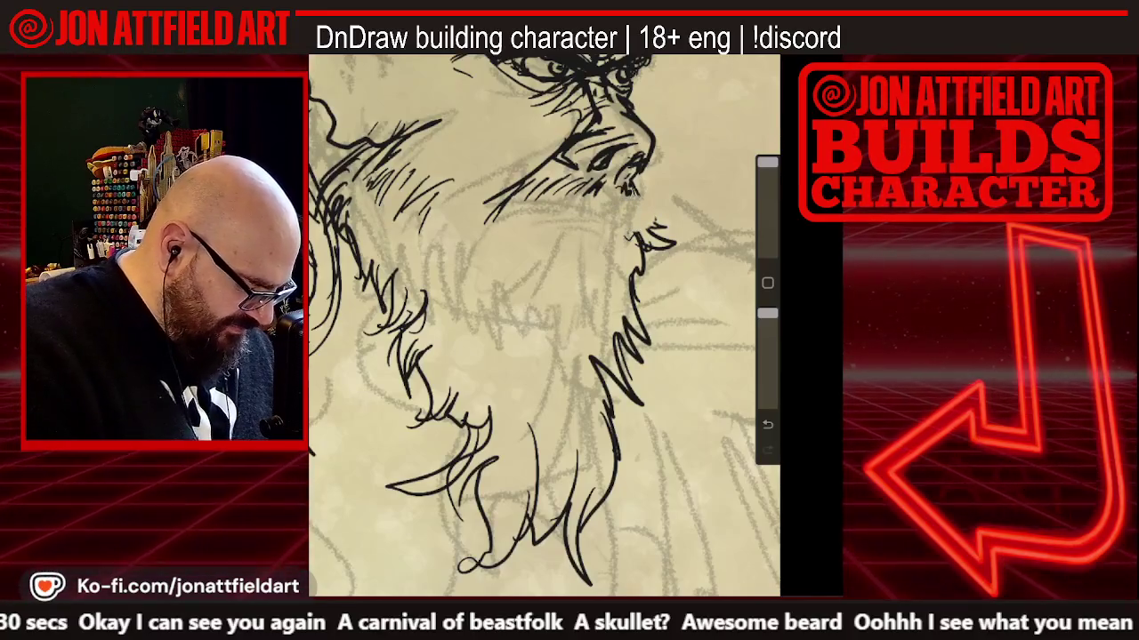
left_click_drag(767, 163, 767, 226)
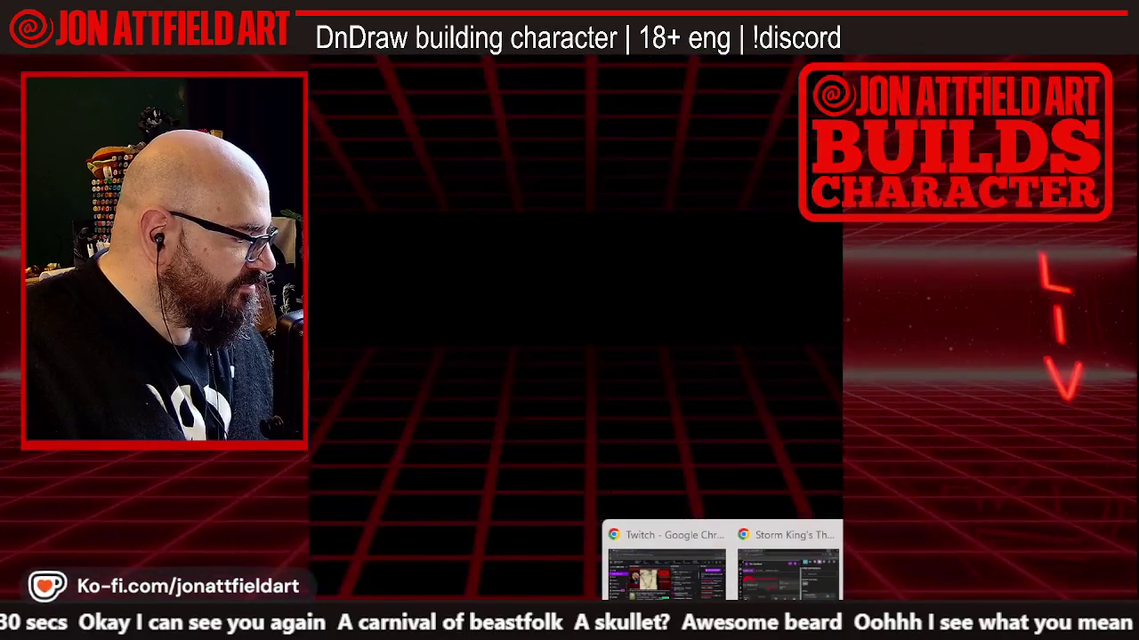
mouse_move(788, 566)
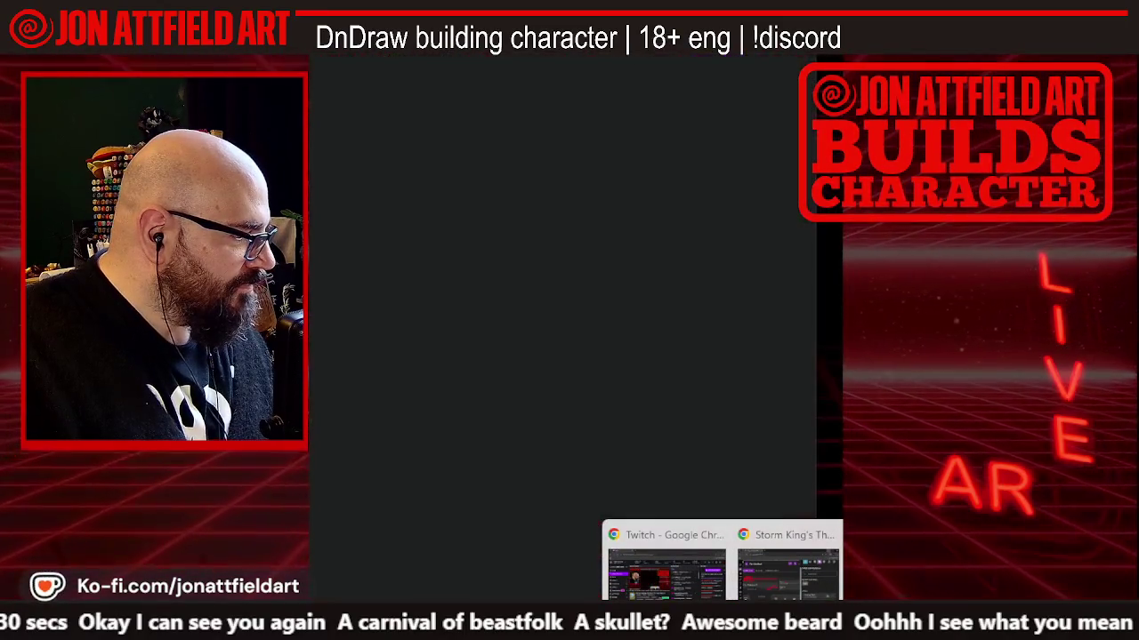
In Chrome, cycle through the bugbear, Krampus, old-time carnival worker and carnivale reference tabs
left_click(756, 578)
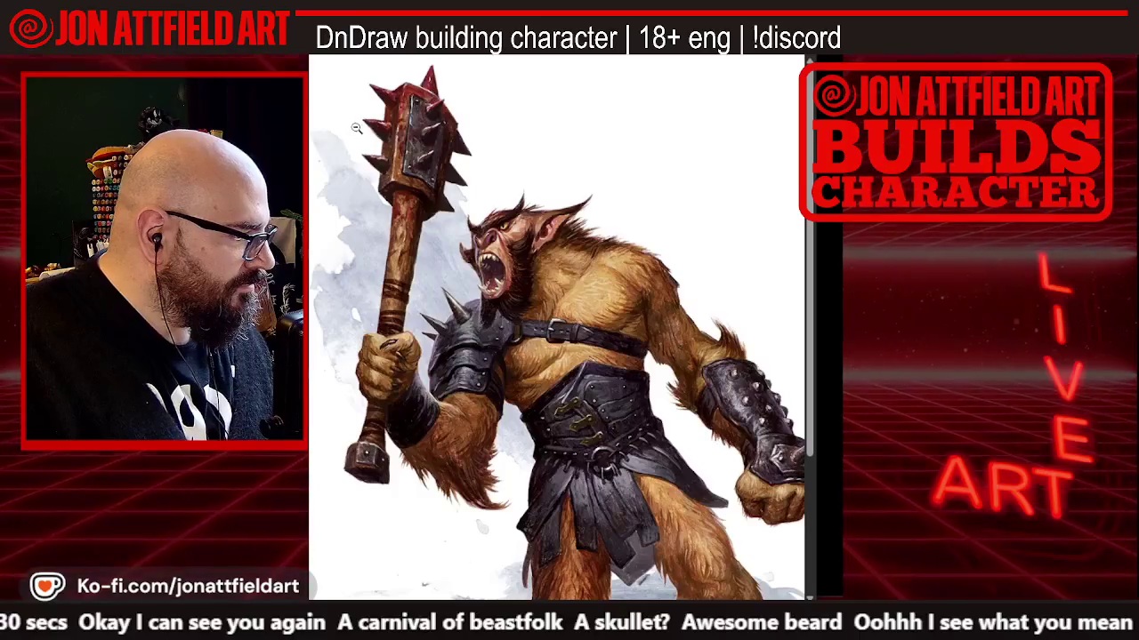
key("ctrl+w")
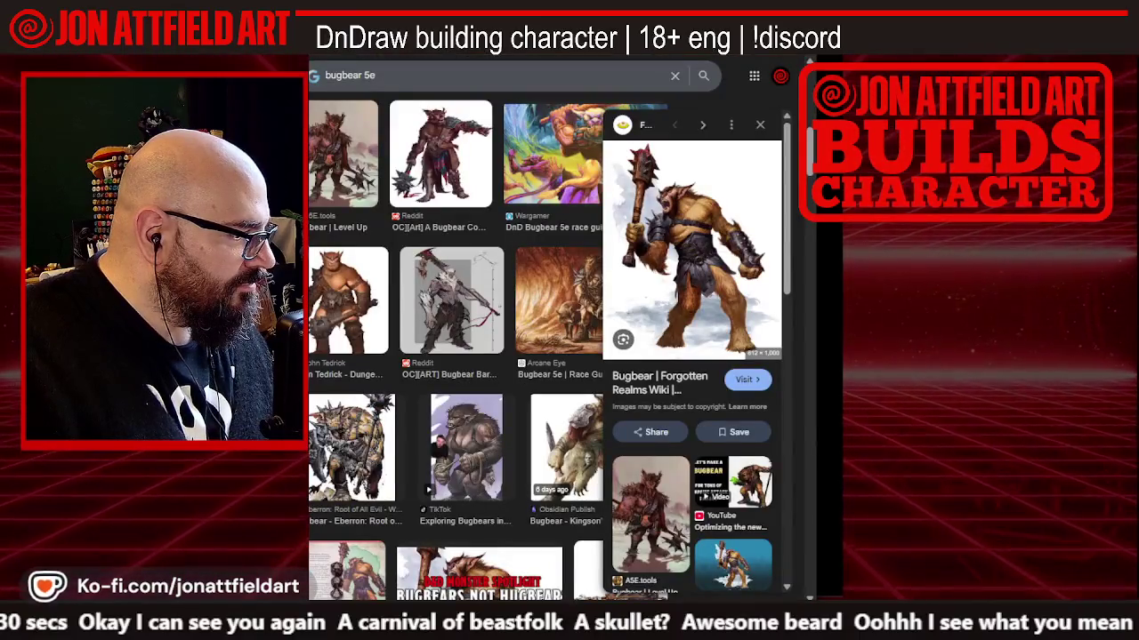
key("ctrl+Tab")
key("ctrl+Tab")
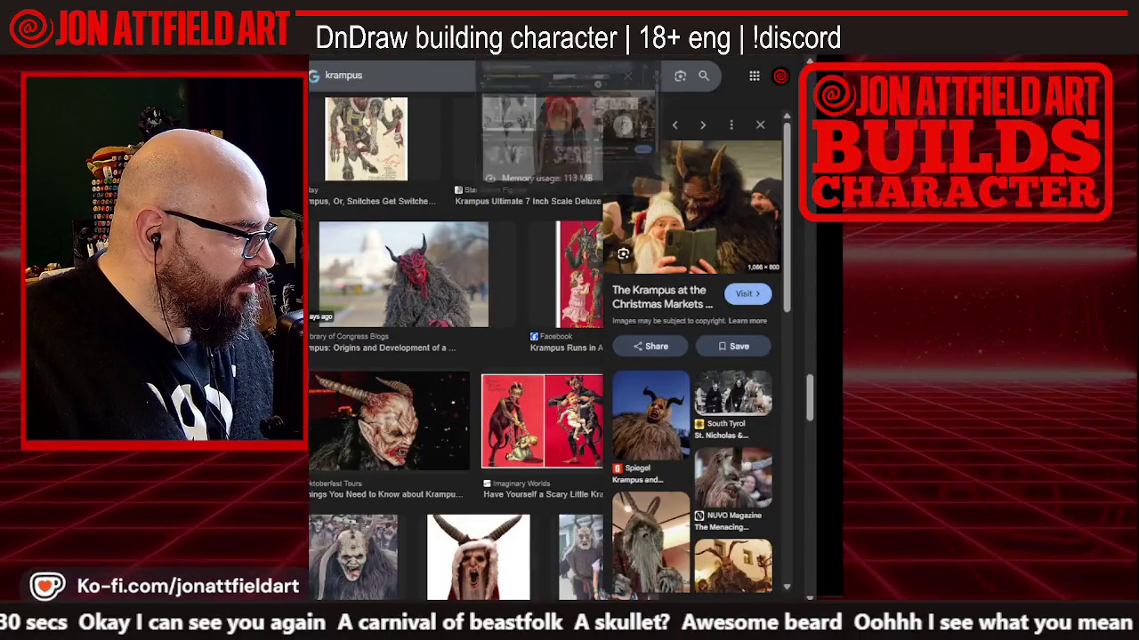
key("ctrl+Tab")
key("ctrl+Tab")
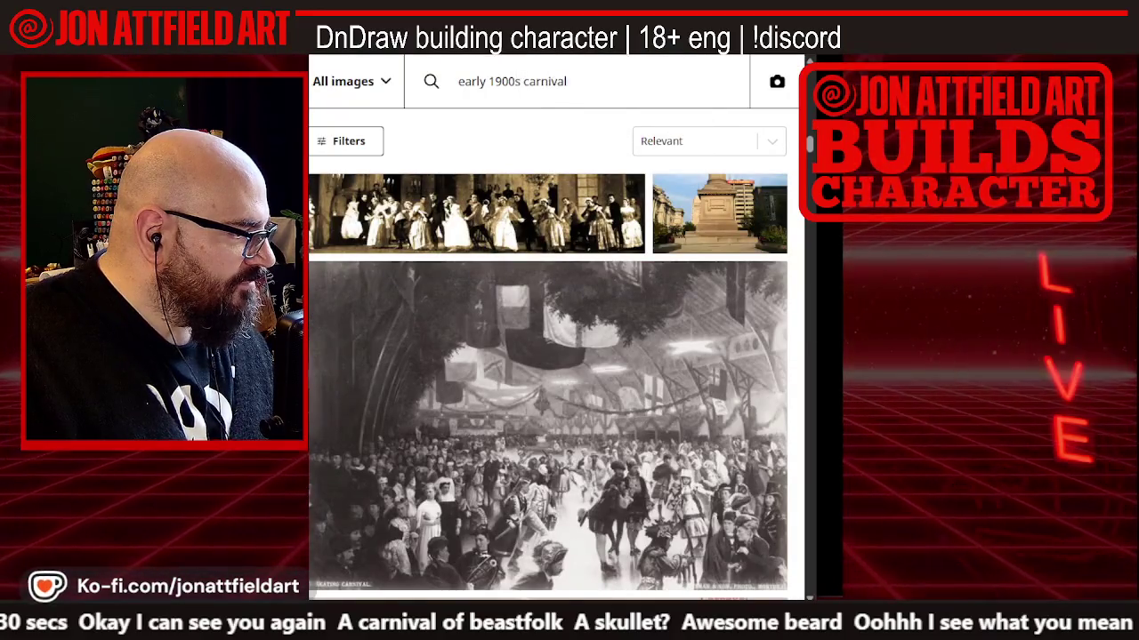
key("ctrl+Tab")
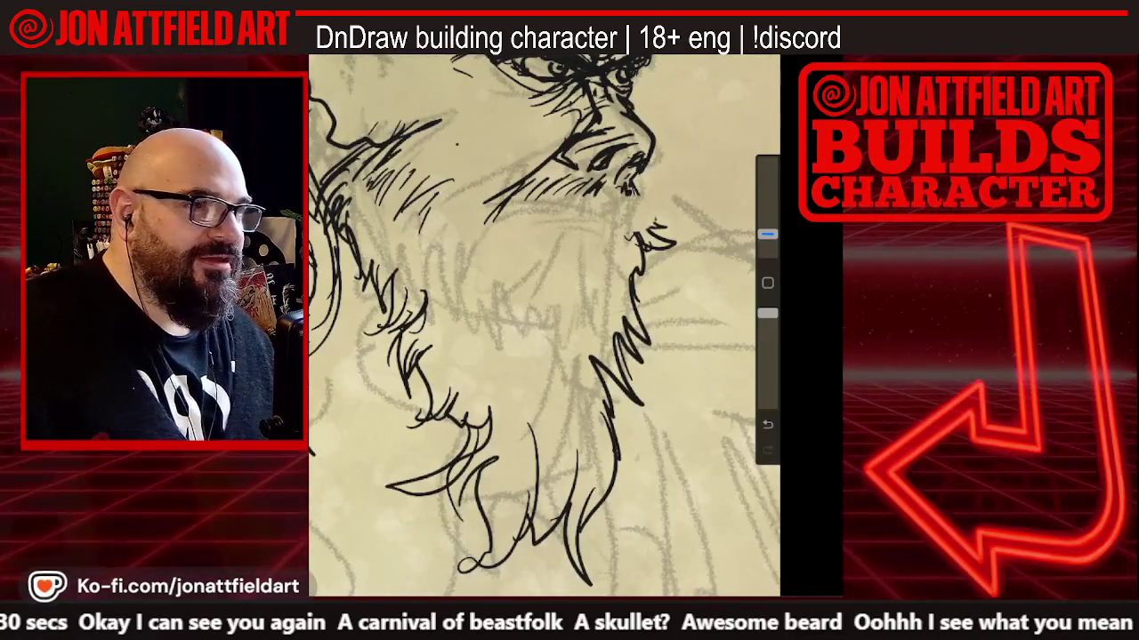
Ink stronger brow, eye and nose lines, undoing a stray stroke near the mouth
scroll(544, 326, "up", 2)
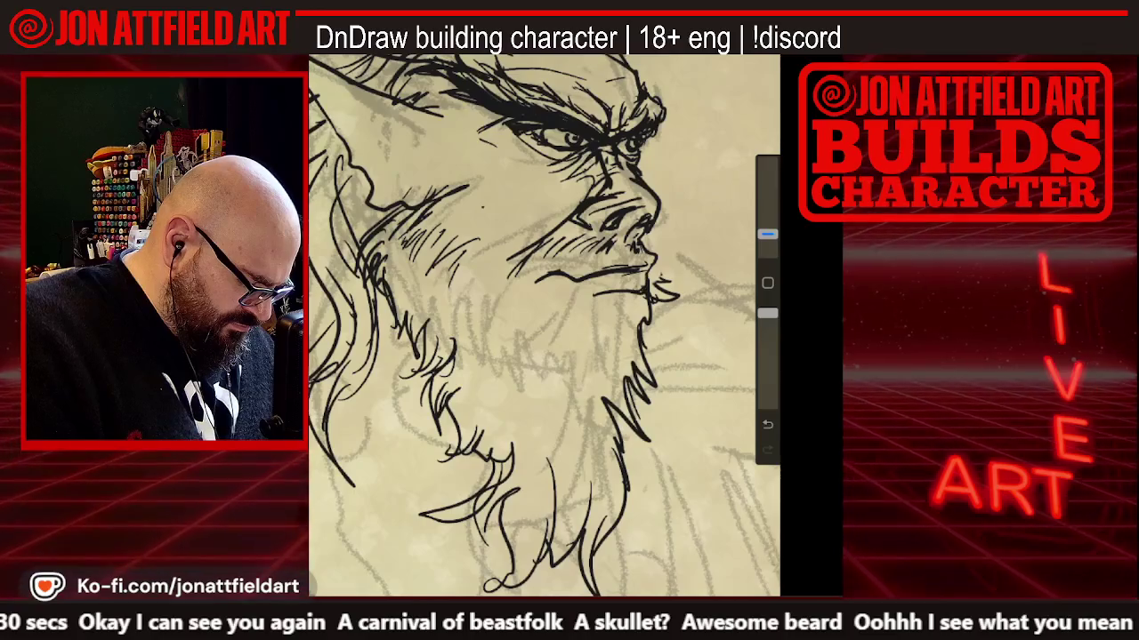
scroll(545, 326, "down", 3)
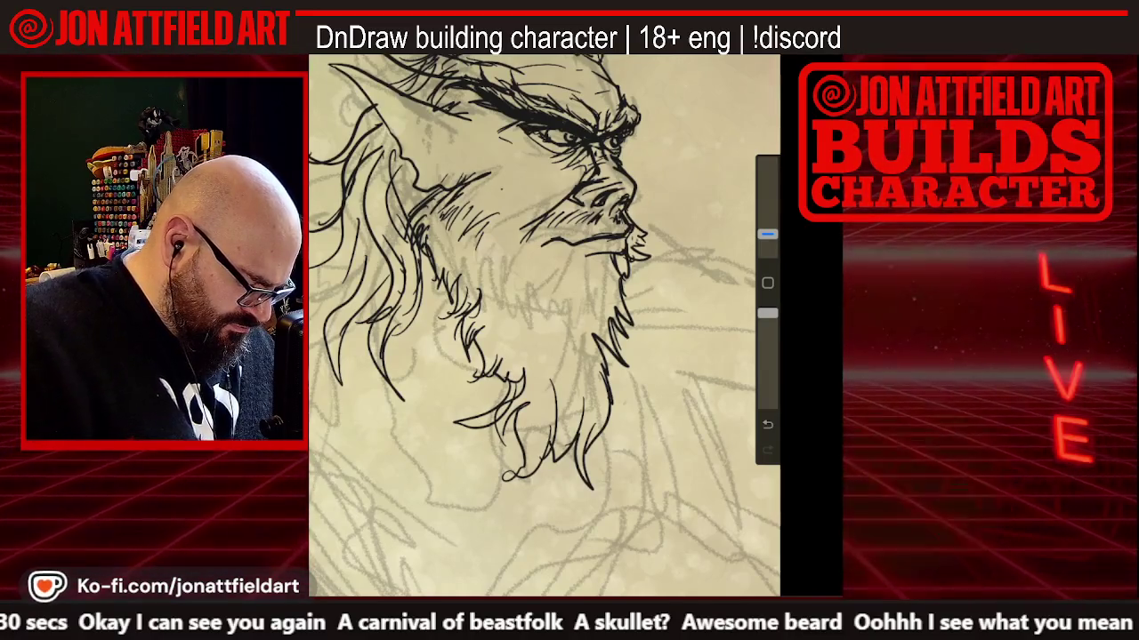
scroll(544, 325, "down", 3)
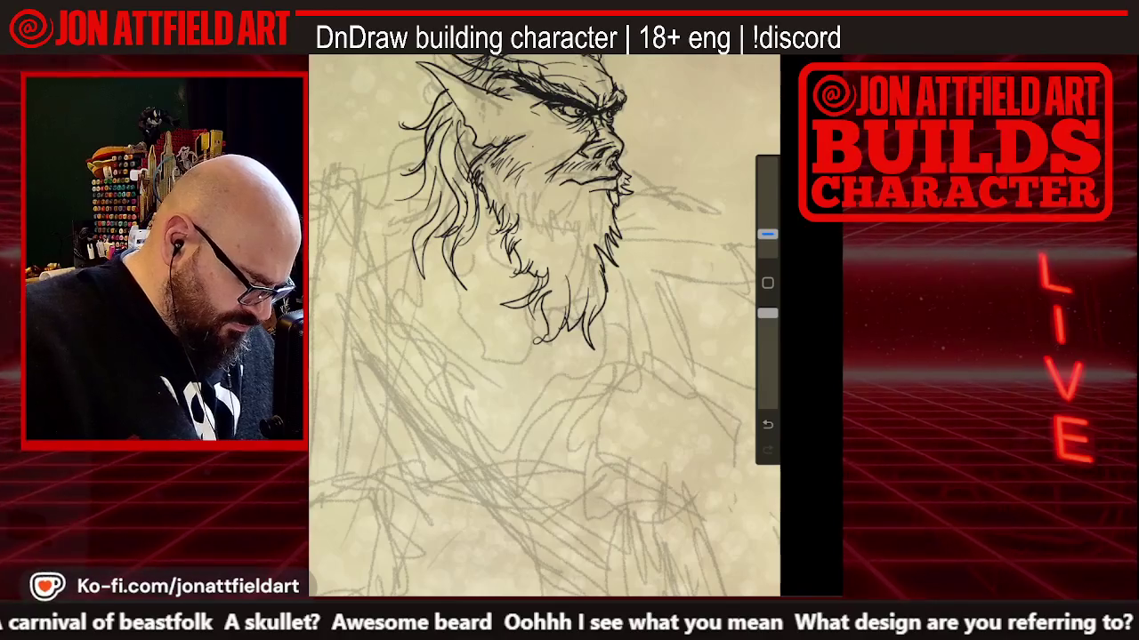
scroll(545, 326, "up", 2)
scroll(544, 326, "up", 2)
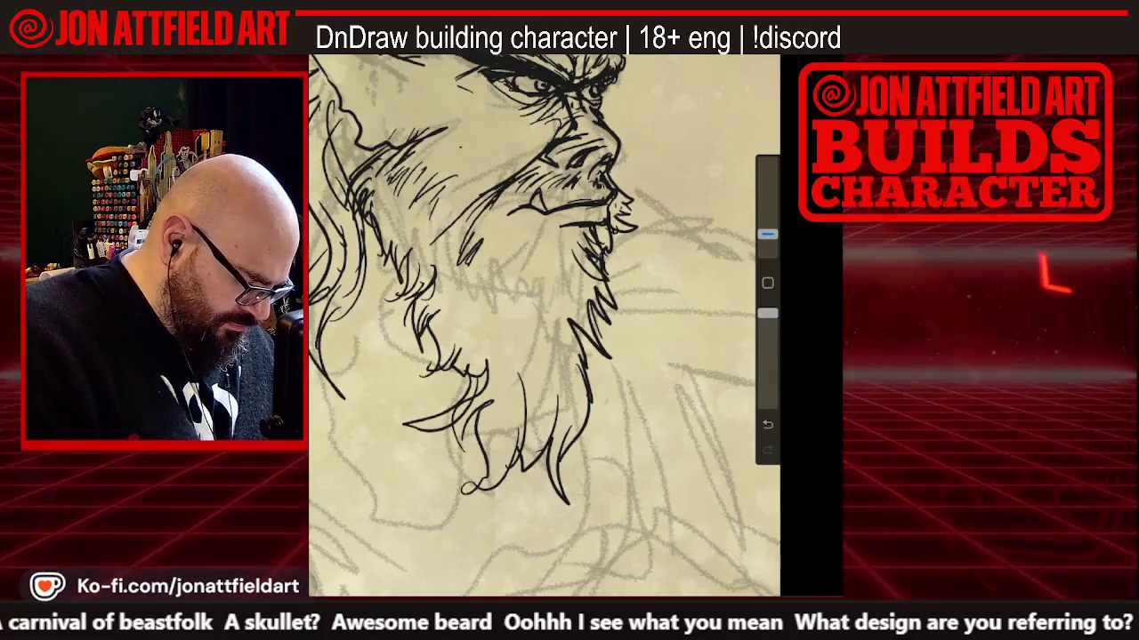
key("ctrl+z")
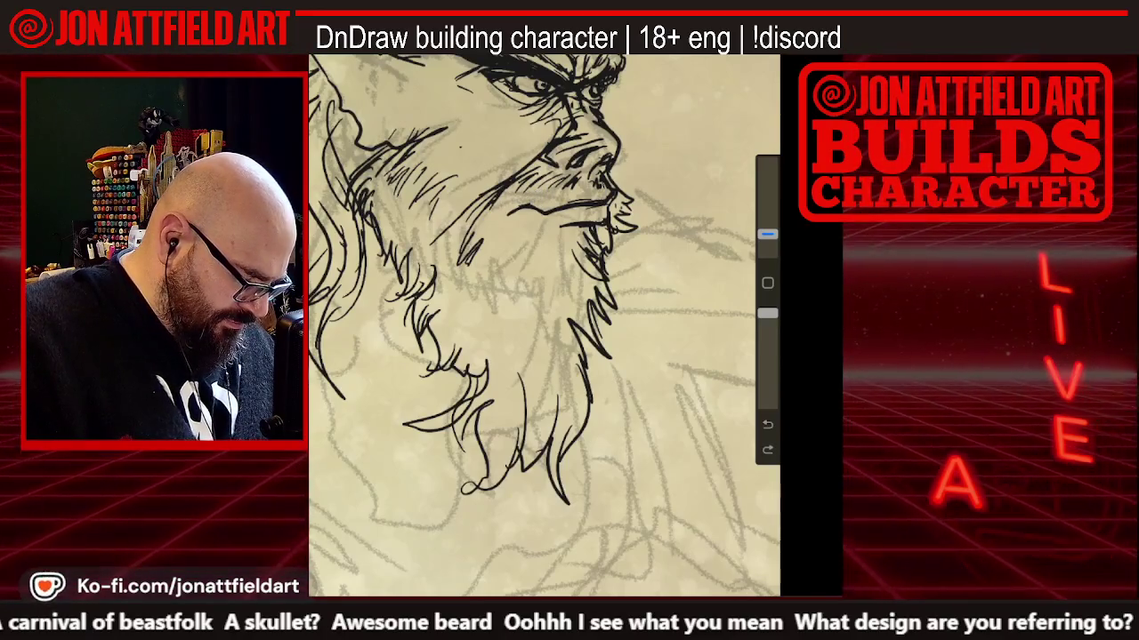
Continue inking the head, adding the horns and pointed ears above the heavy brow
scroll(544, 326, "down", 2)
scroll(544, 326, "down", 1)
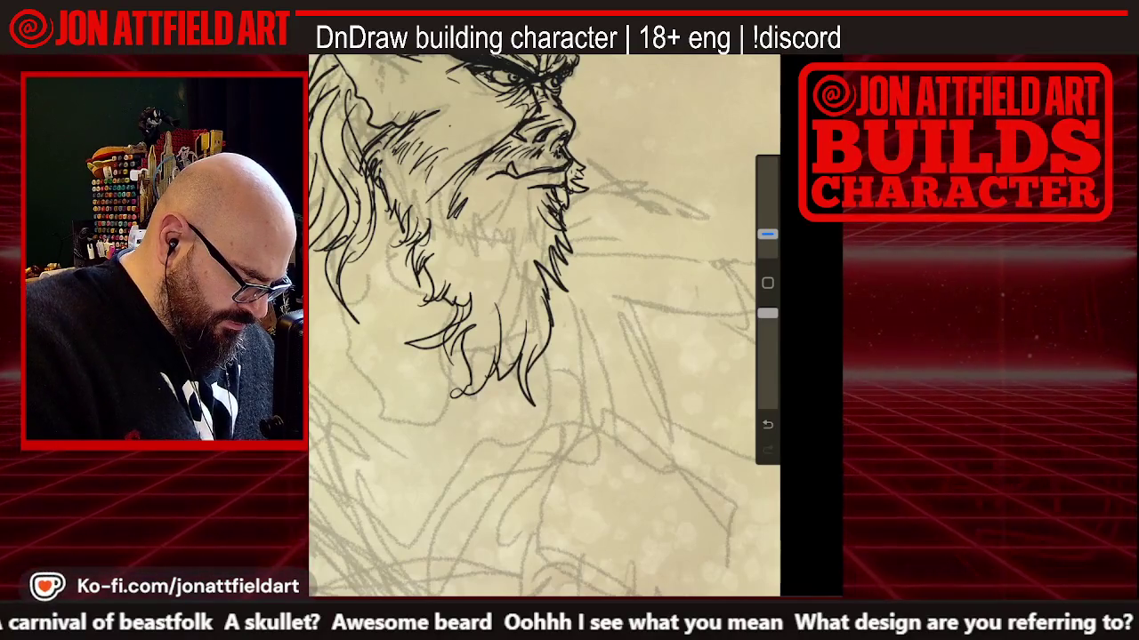
scroll(544, 325, "down", 2)
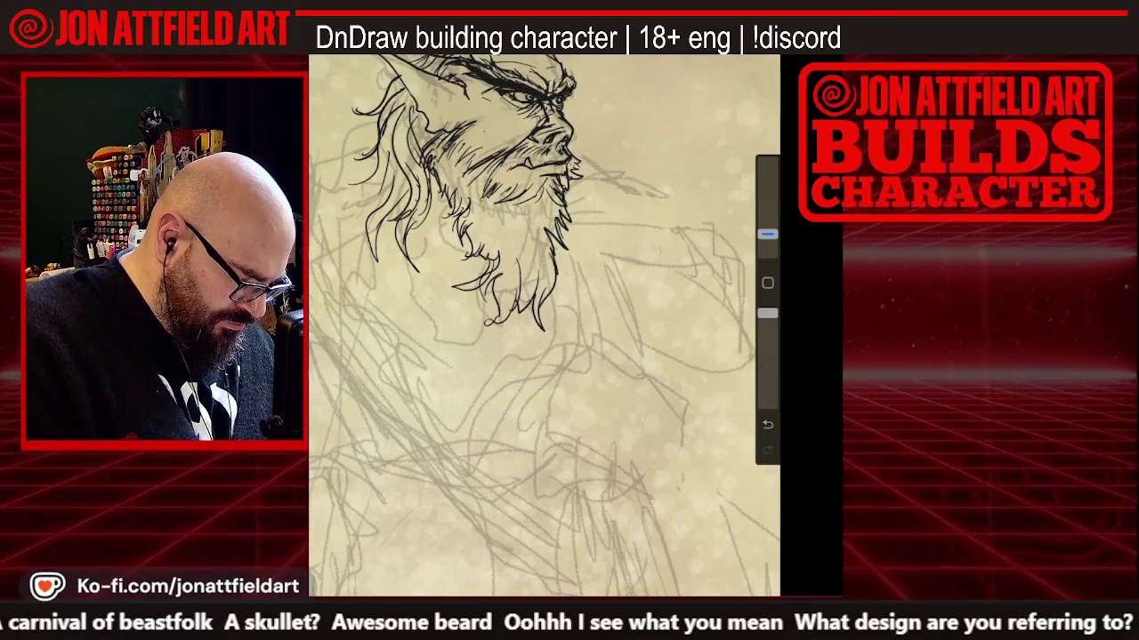
scroll(545, 326, "down", 3)
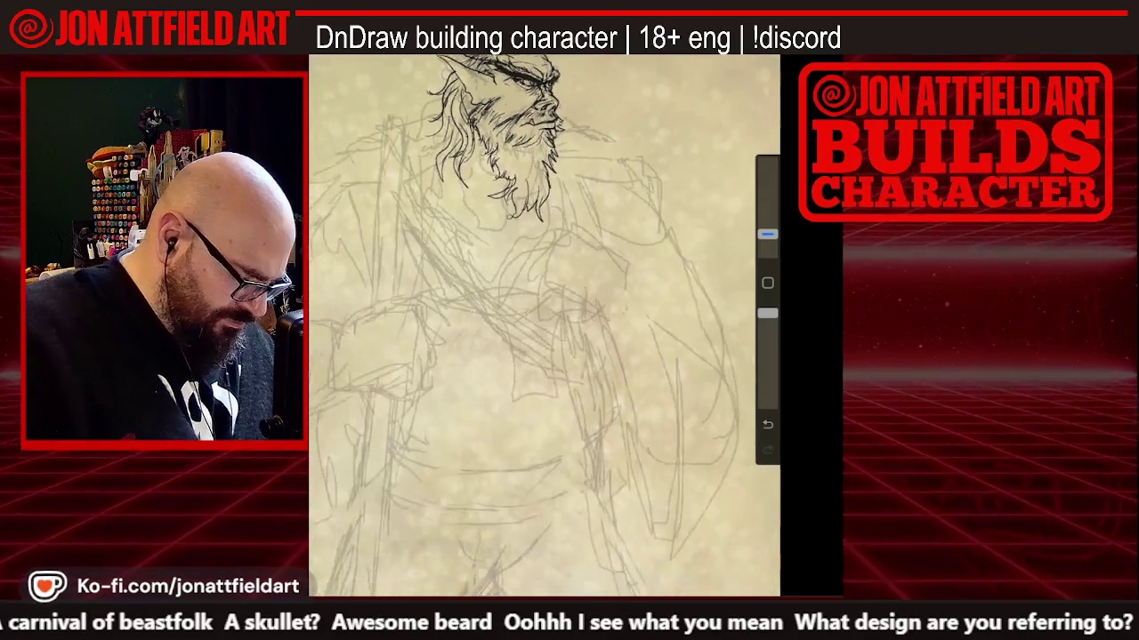
scroll(544, 325, "down", 2)
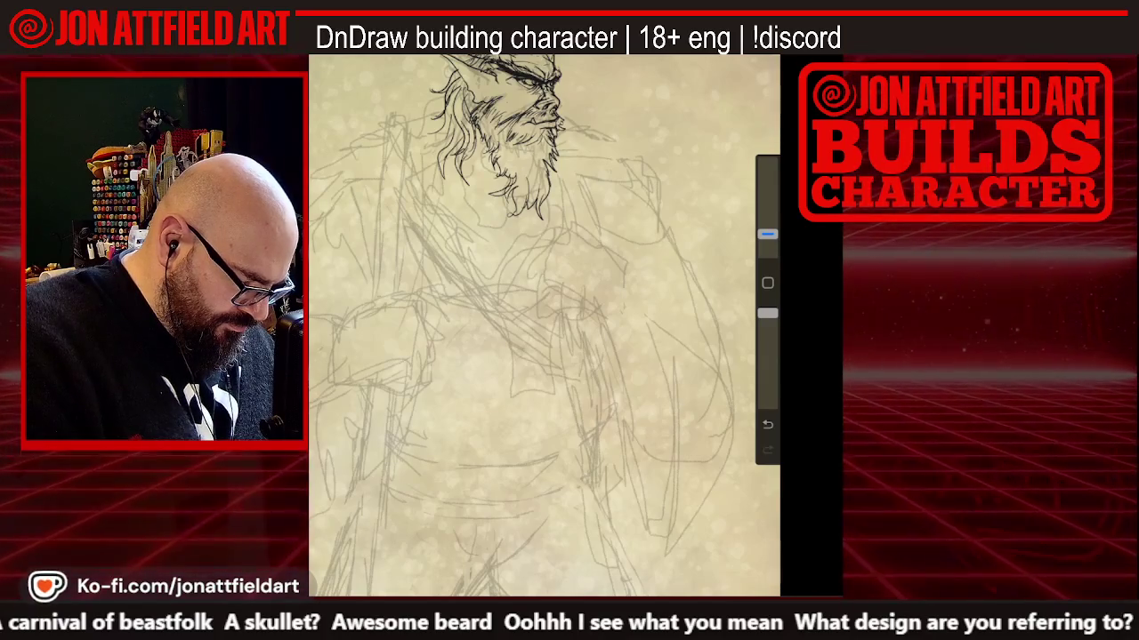
scroll(545, 326, "up", 2)
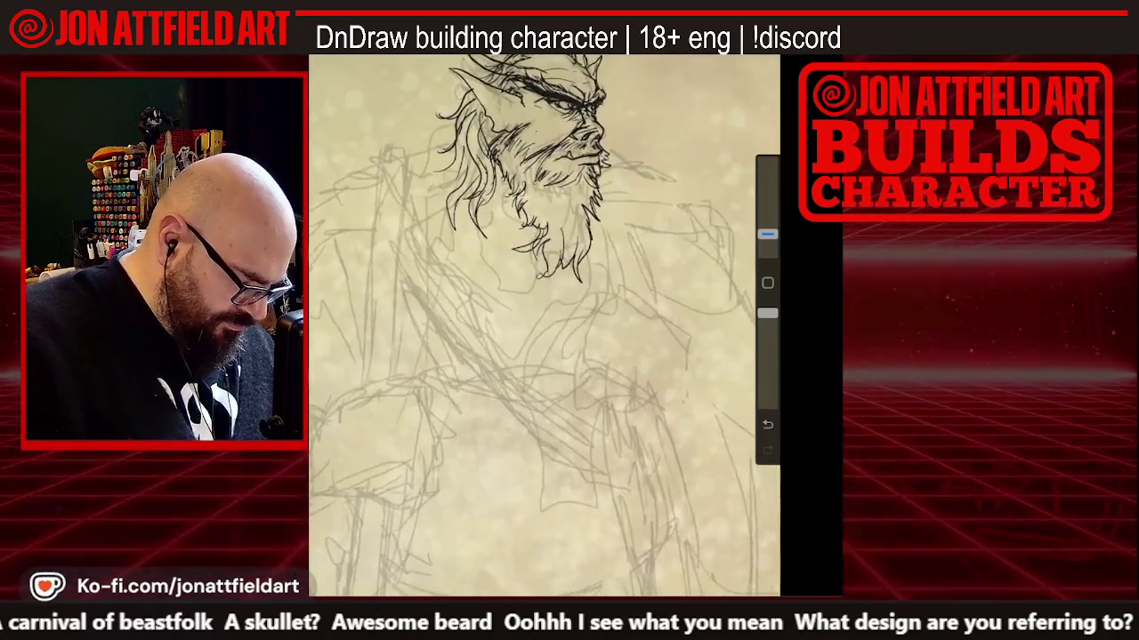
scroll(544, 325, "up", 2)
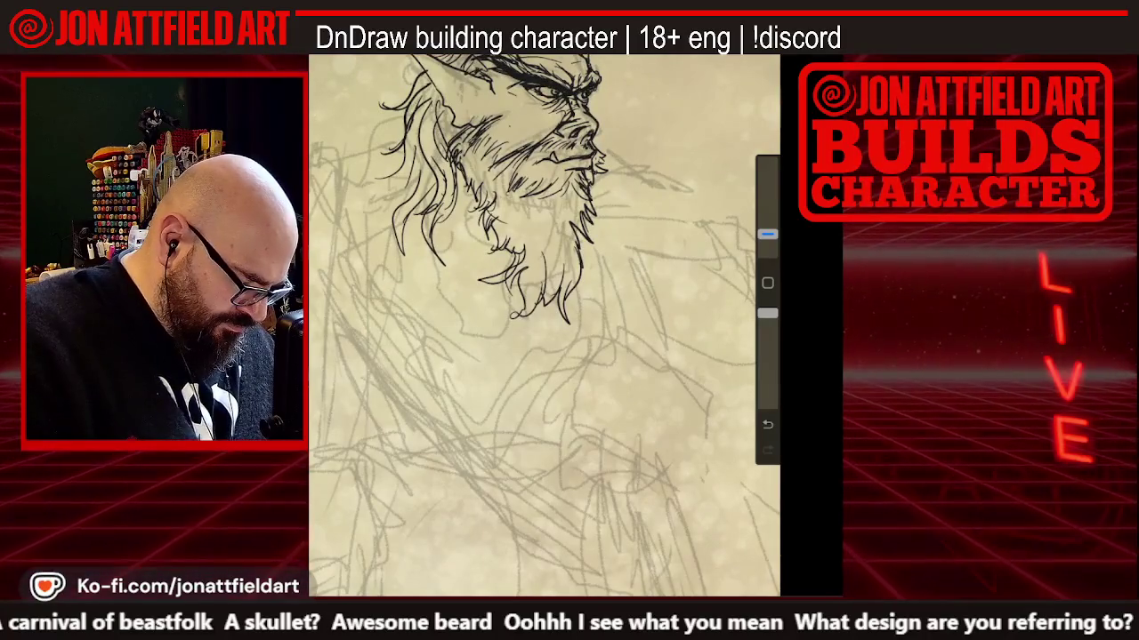
scroll(544, 326, "down", 2)
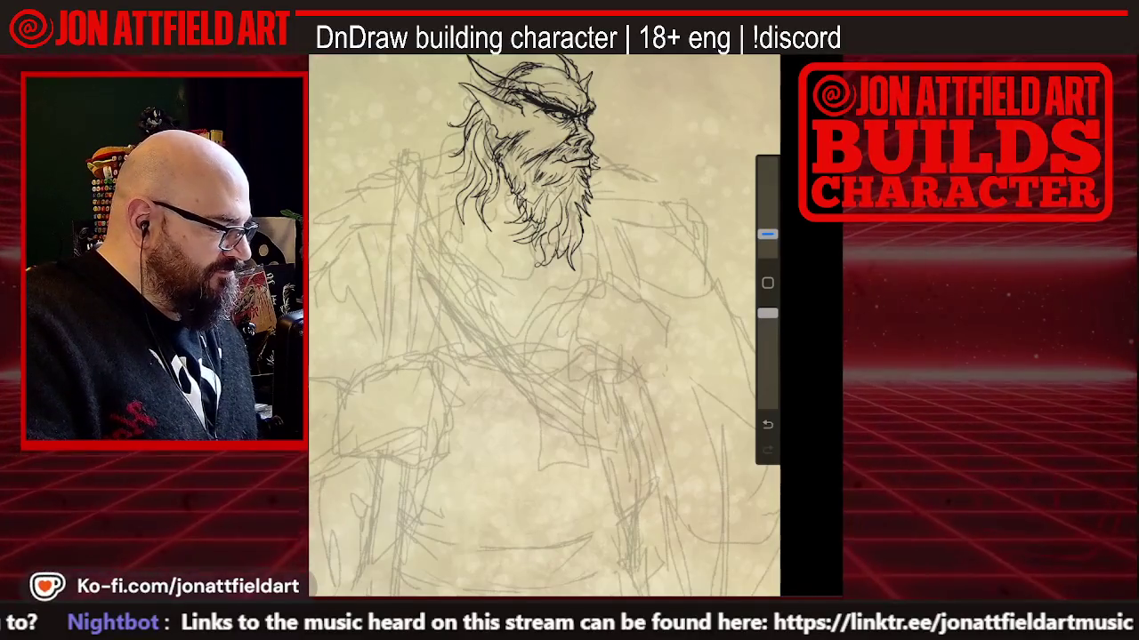
In a new Chrome tab, type 'beauty and' to find the earlier Beauty and the Beast search in history
left_click(787, 583)
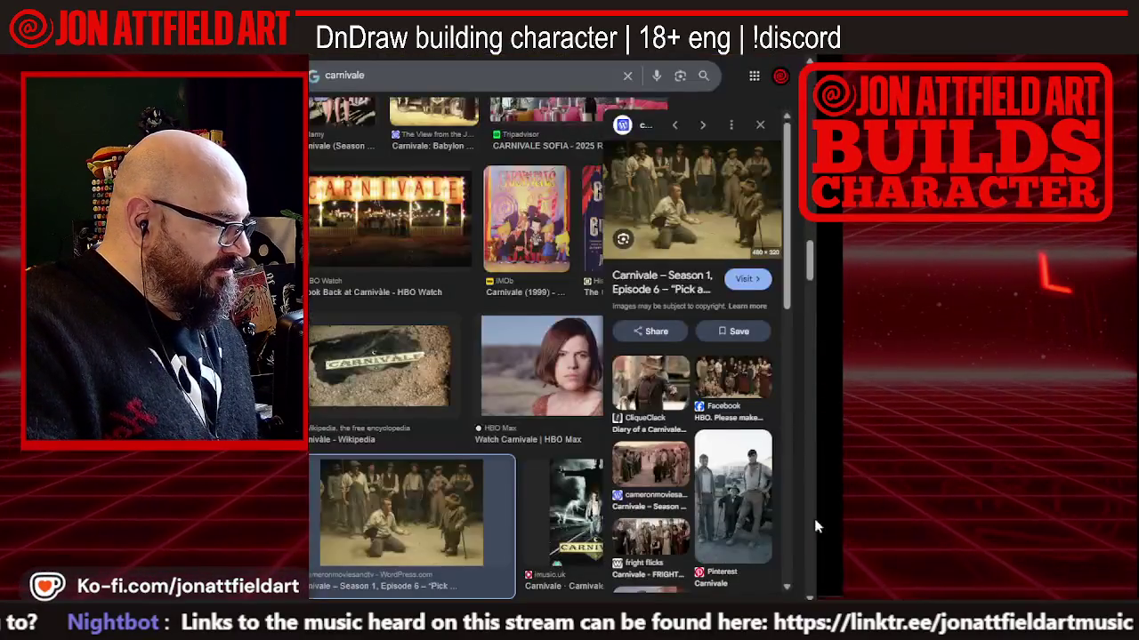
key("ctrl+t")
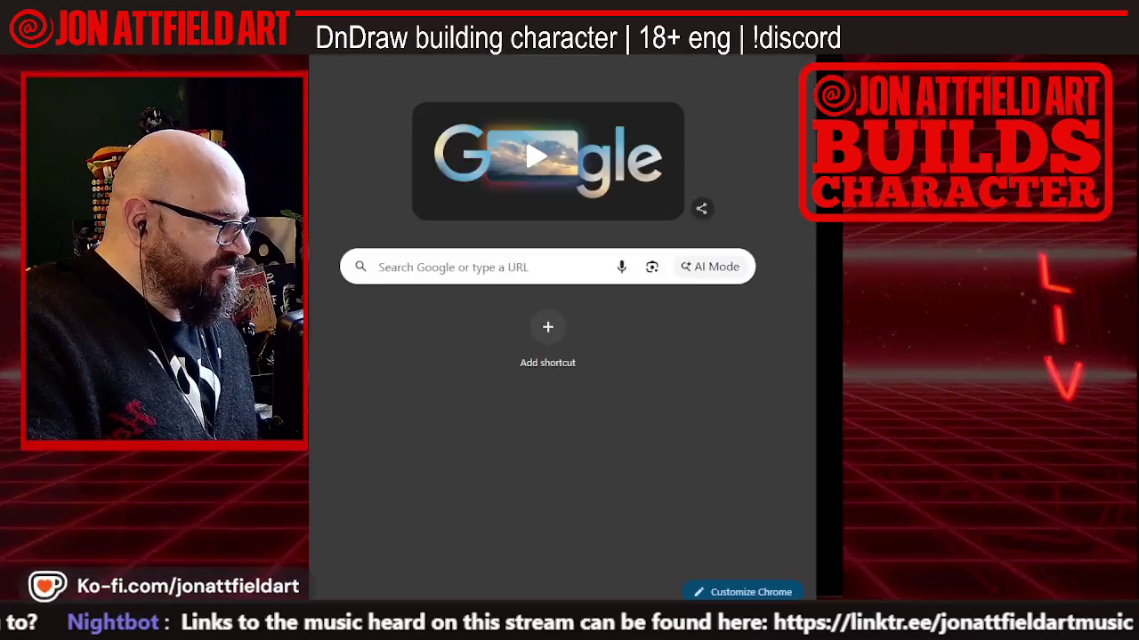
type("be")
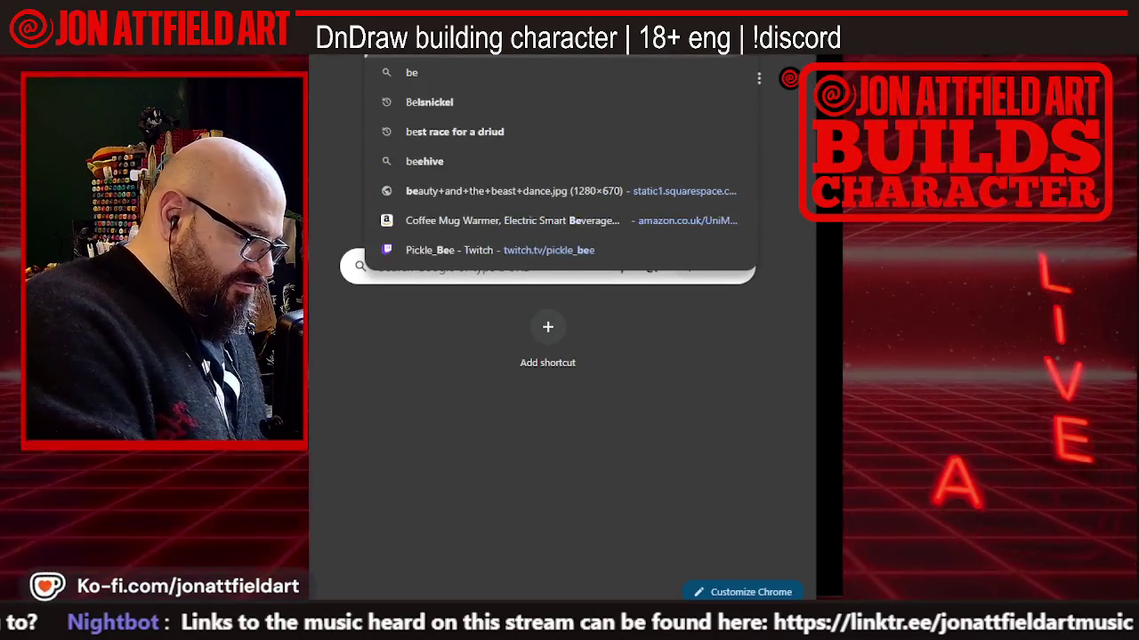
type("auty")
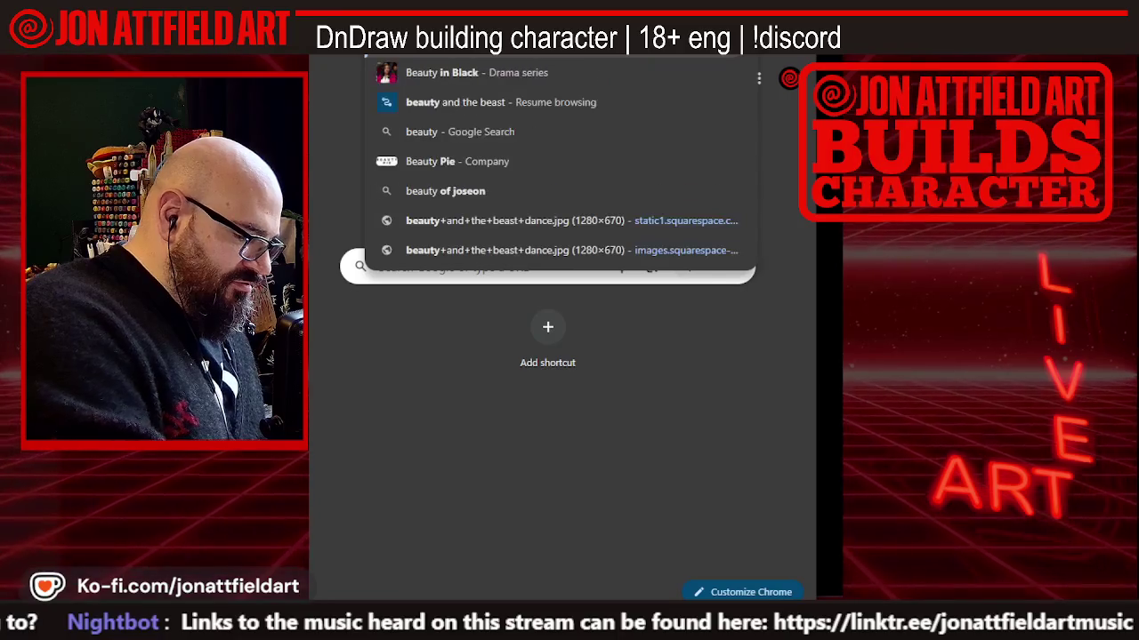
type(" and")
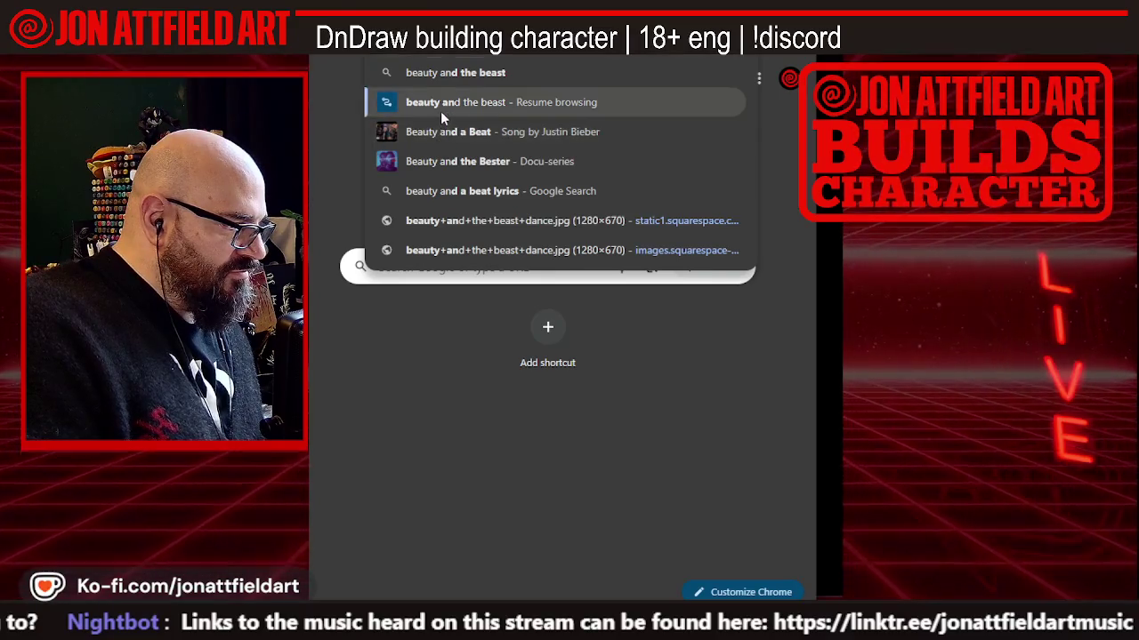
left_click(440, 112)
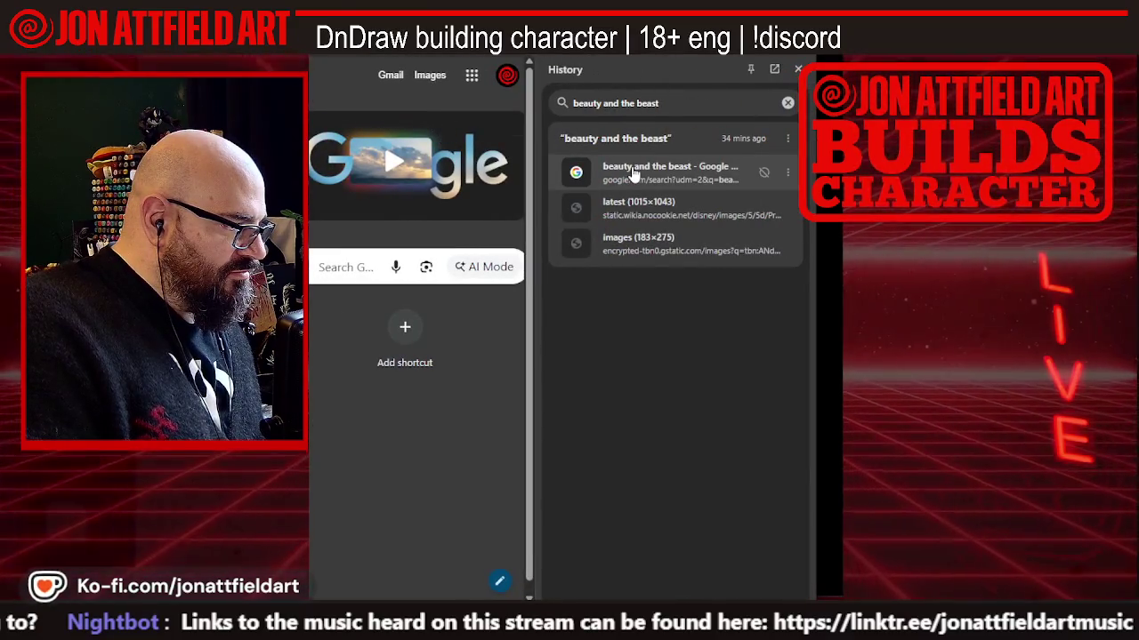
Reopen the Beauty and the Beast image results and view the Beast poster full-size
left_click(633, 171)
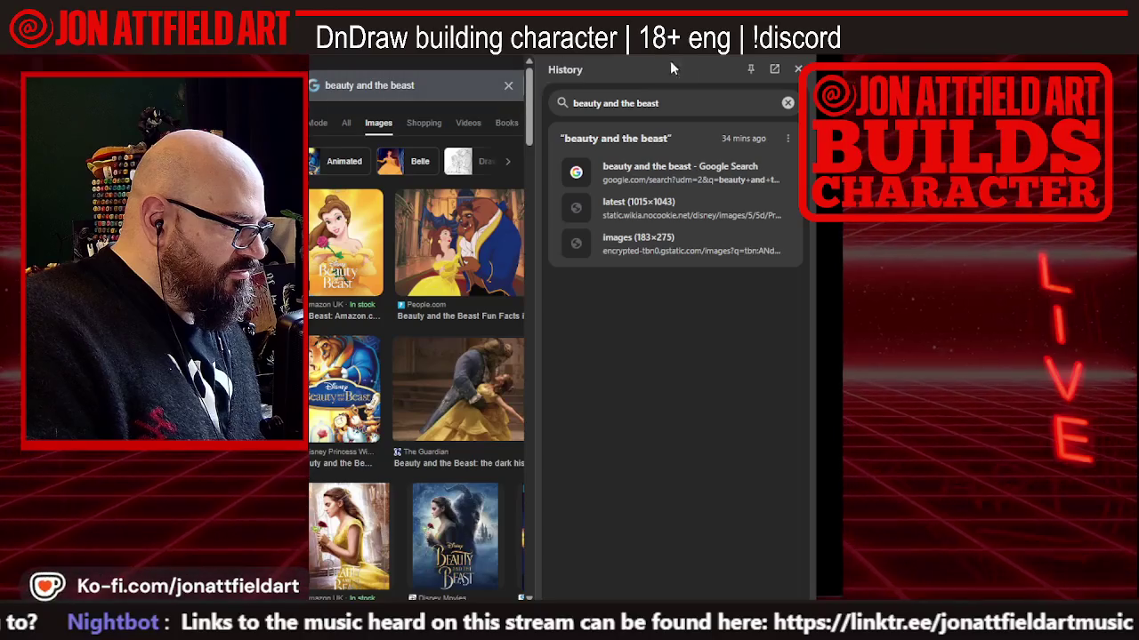
left_click(798, 69)
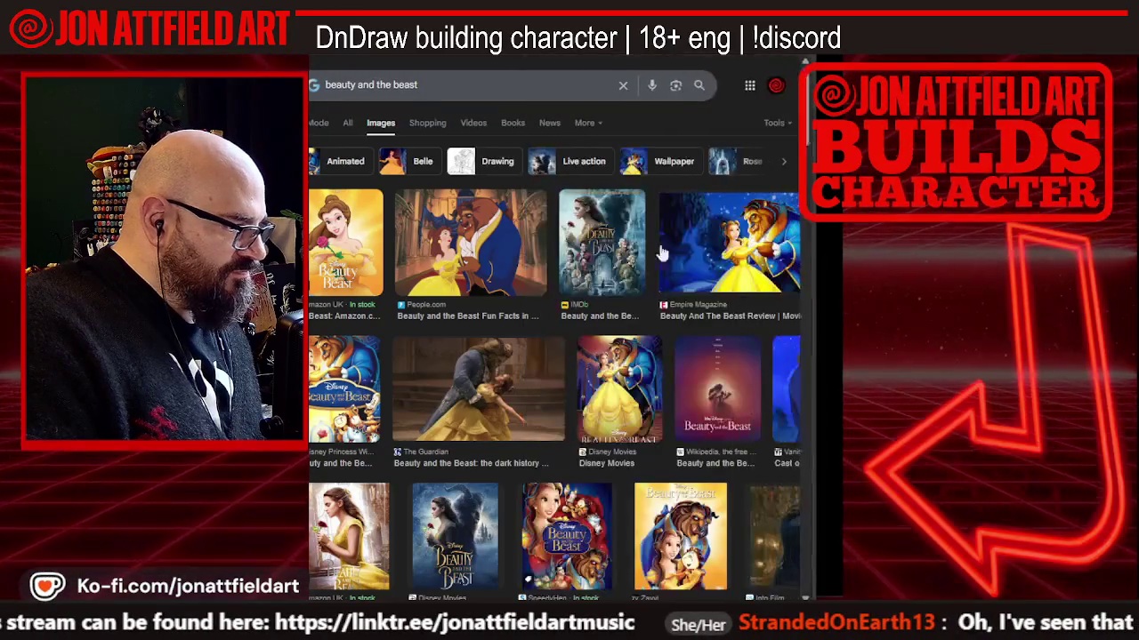
scroll(624, 252, "down", 3)
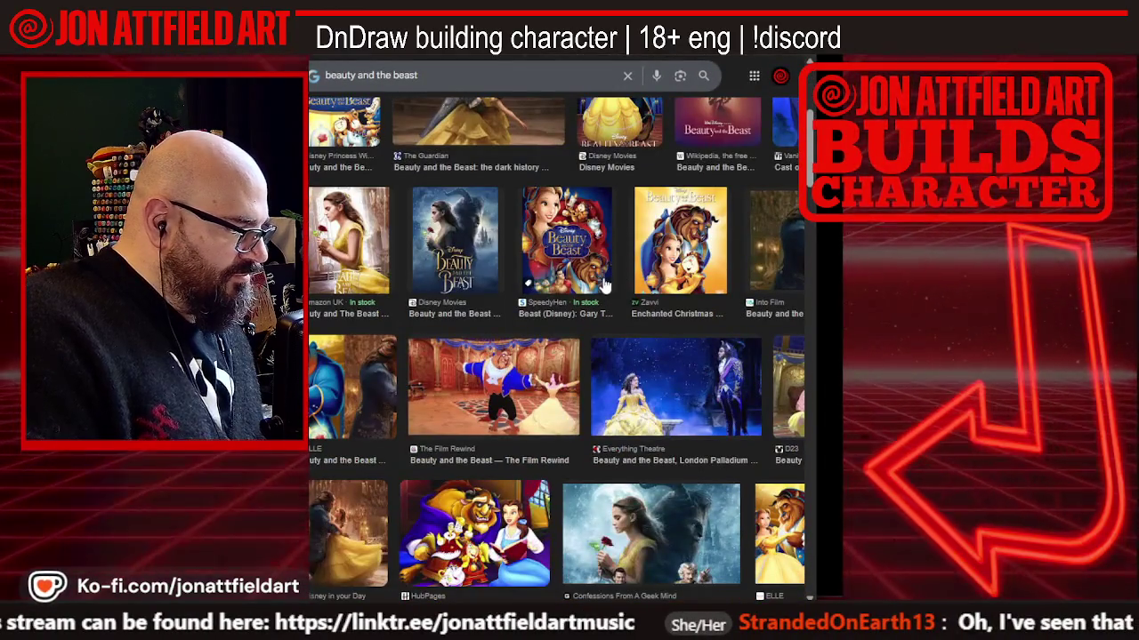
scroll(605, 285, "down", 2)
left_click(631, 293)
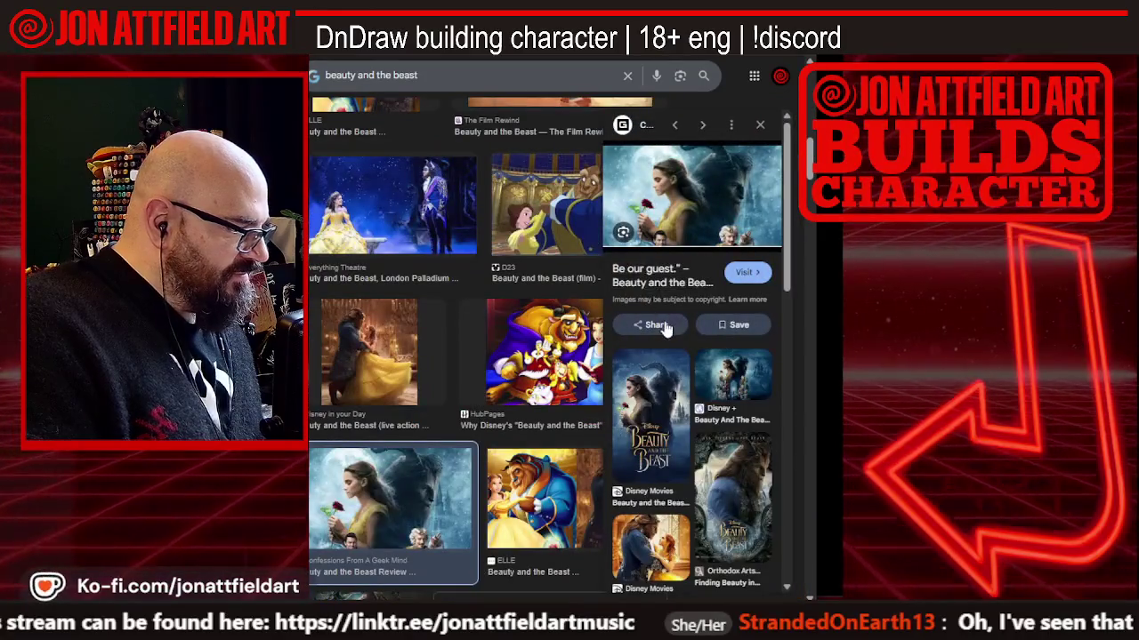
scroll(665, 327, "down", 3)
left_click(716, 316)
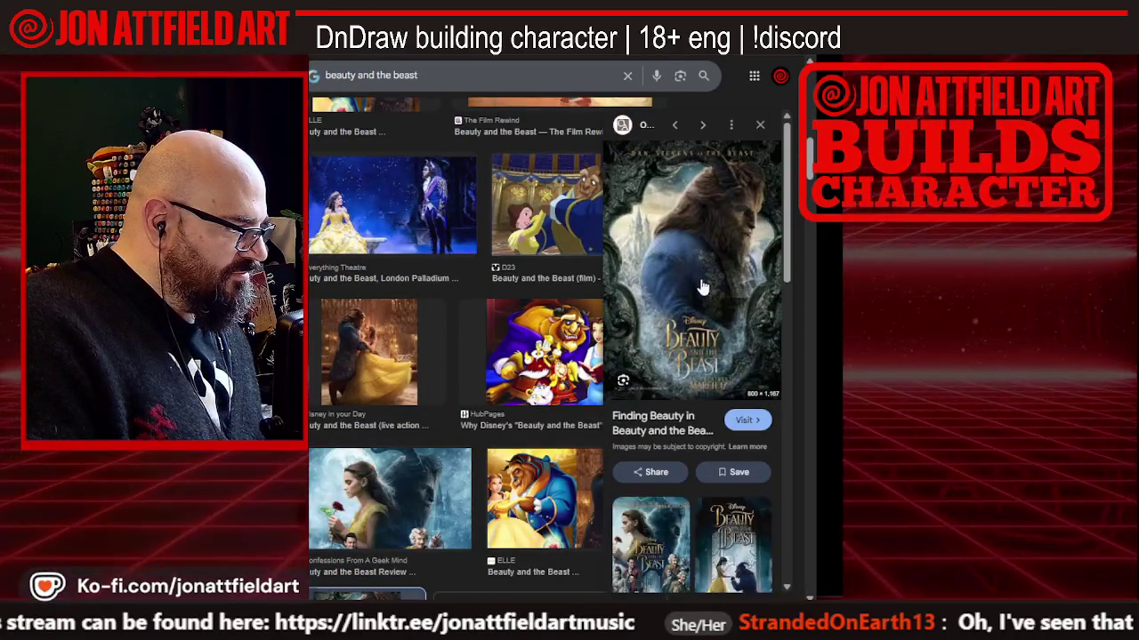
right_click(700, 203)
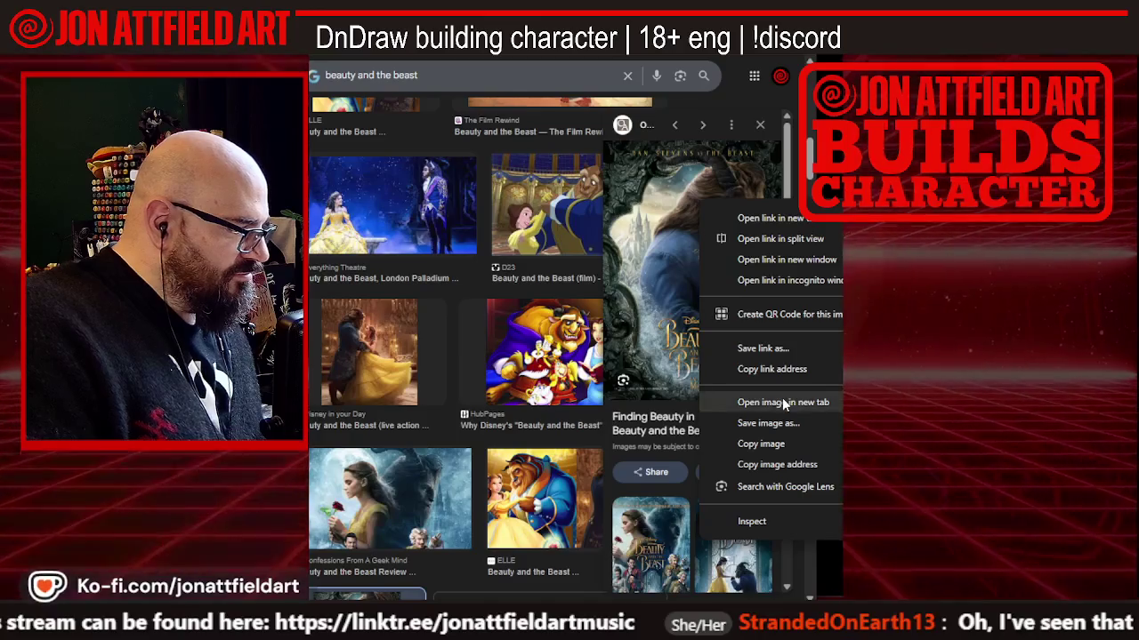
left_click(782, 402)
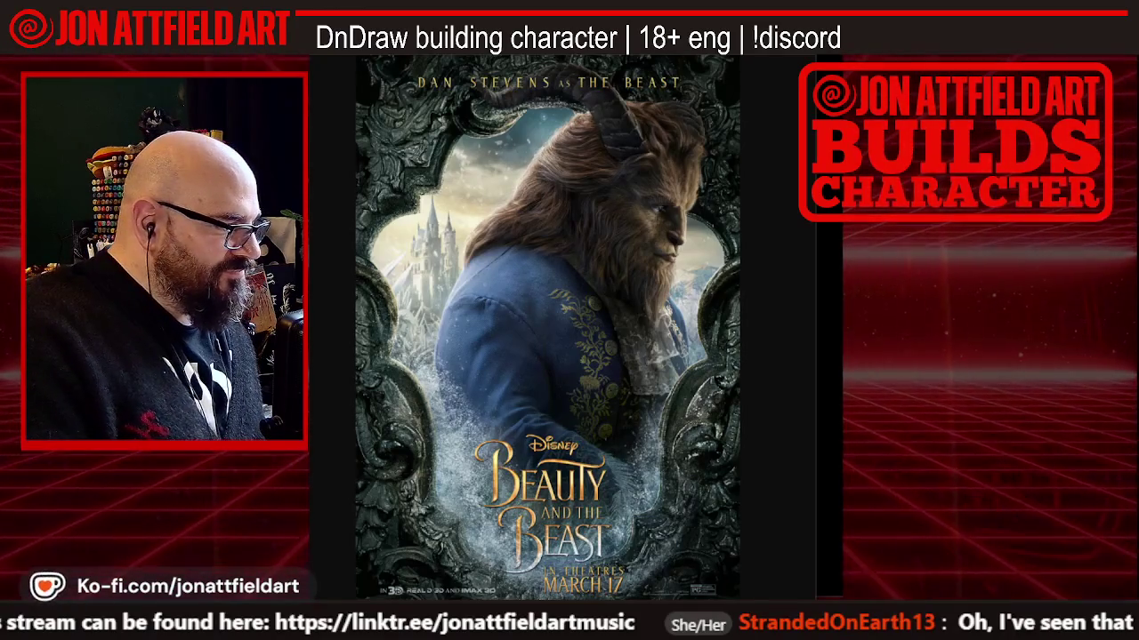
key("Escape")
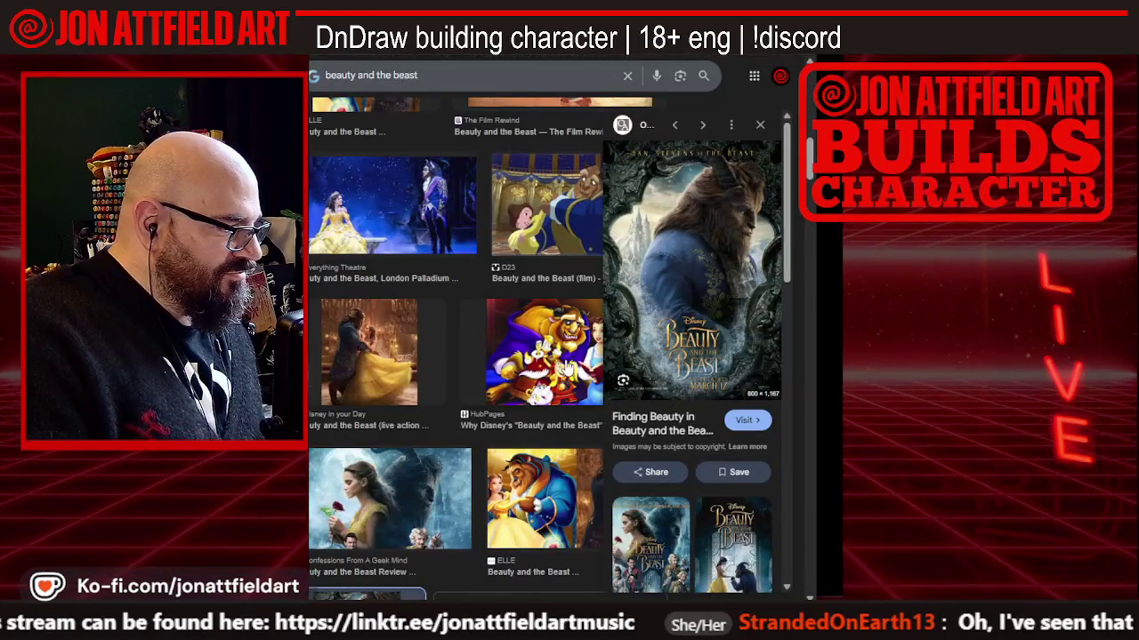
View the HubPages Beauty and the Beast image full-size in a new tab, then close it
left_click(564, 374)
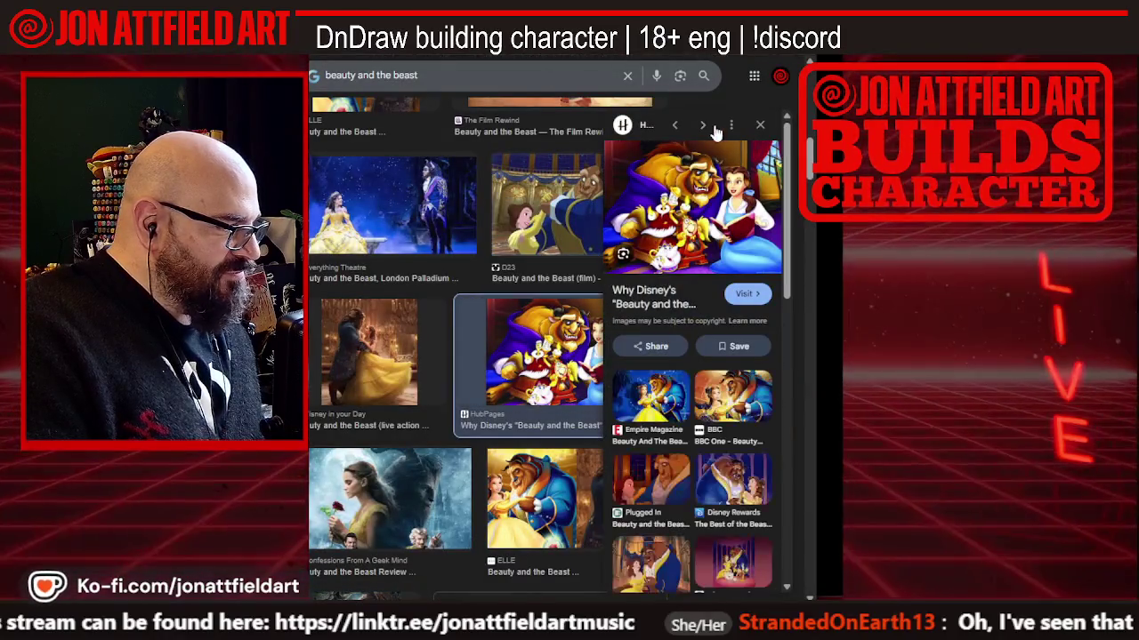
right_click(729, 184)
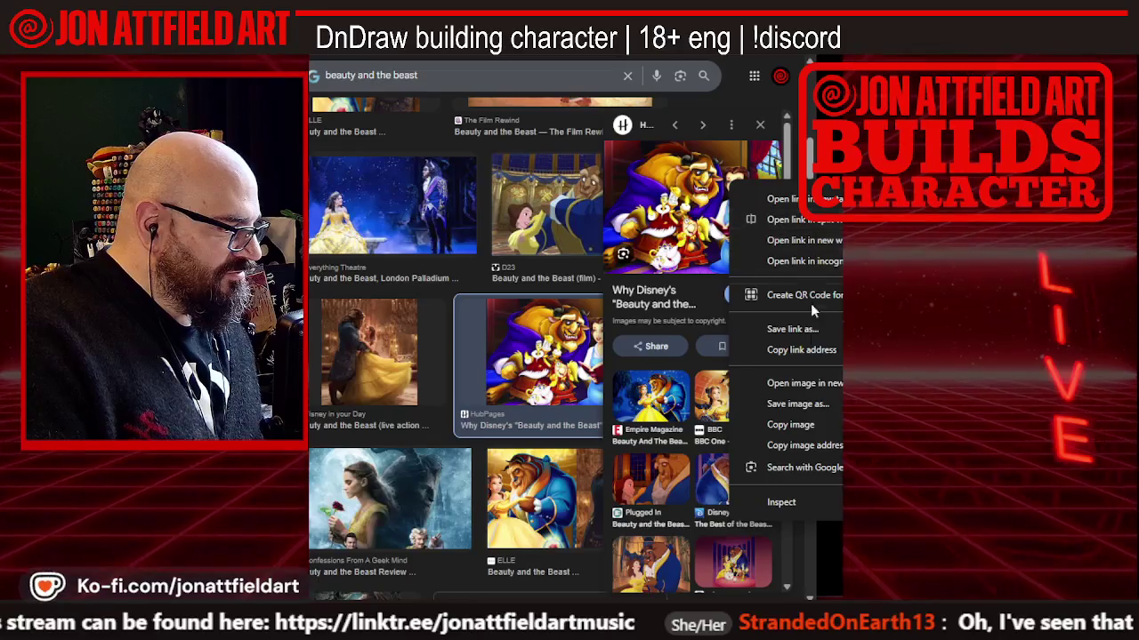
left_click(796, 383)
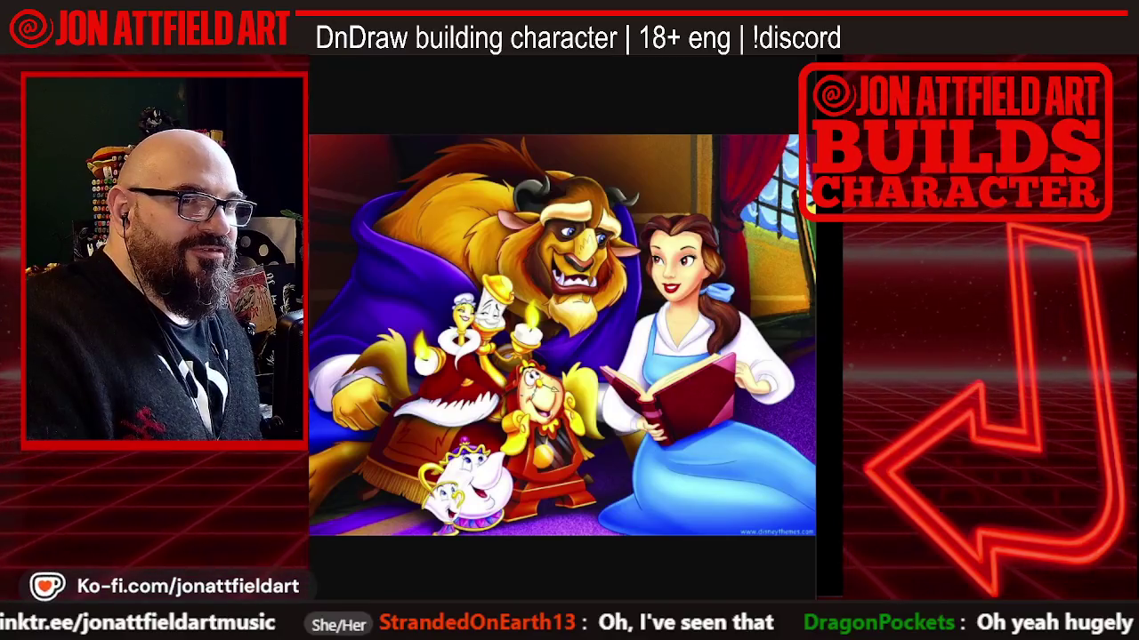
key("ctrl+w")
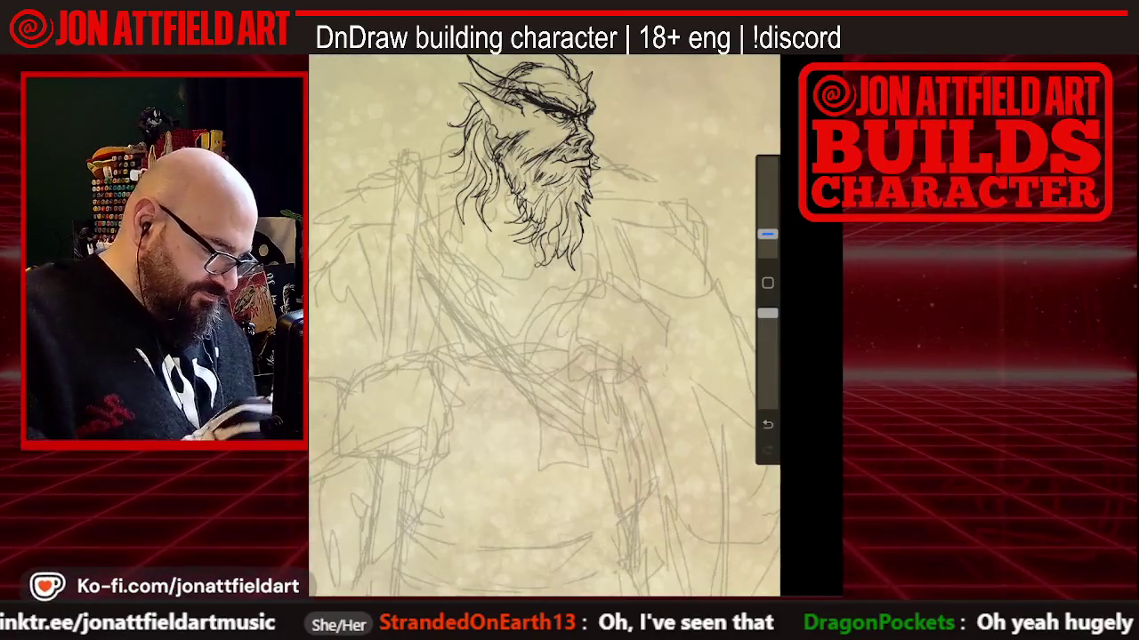
Back in Procreate, put the inked head into Warp transform
scroll(544, 325, "up", 3)
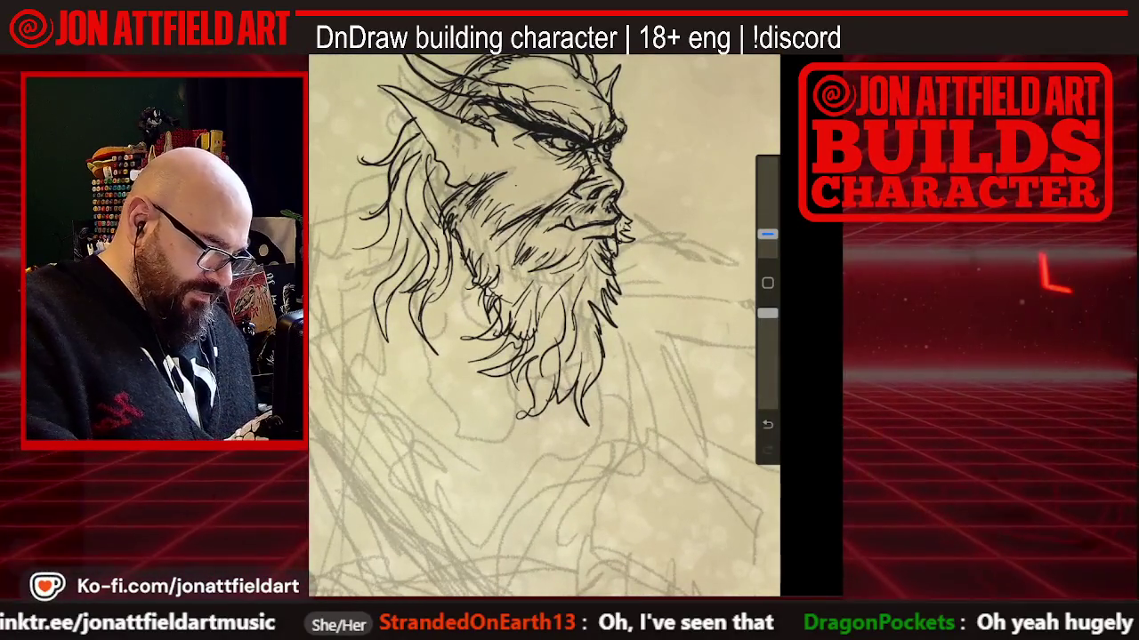
key("v")
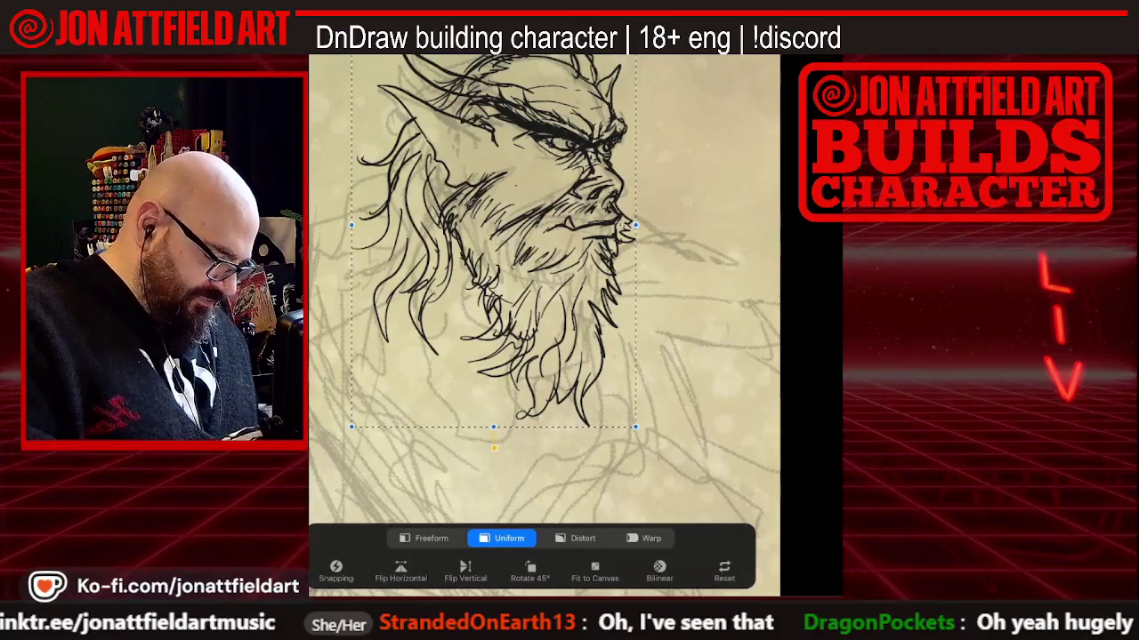
left_click(644, 538)
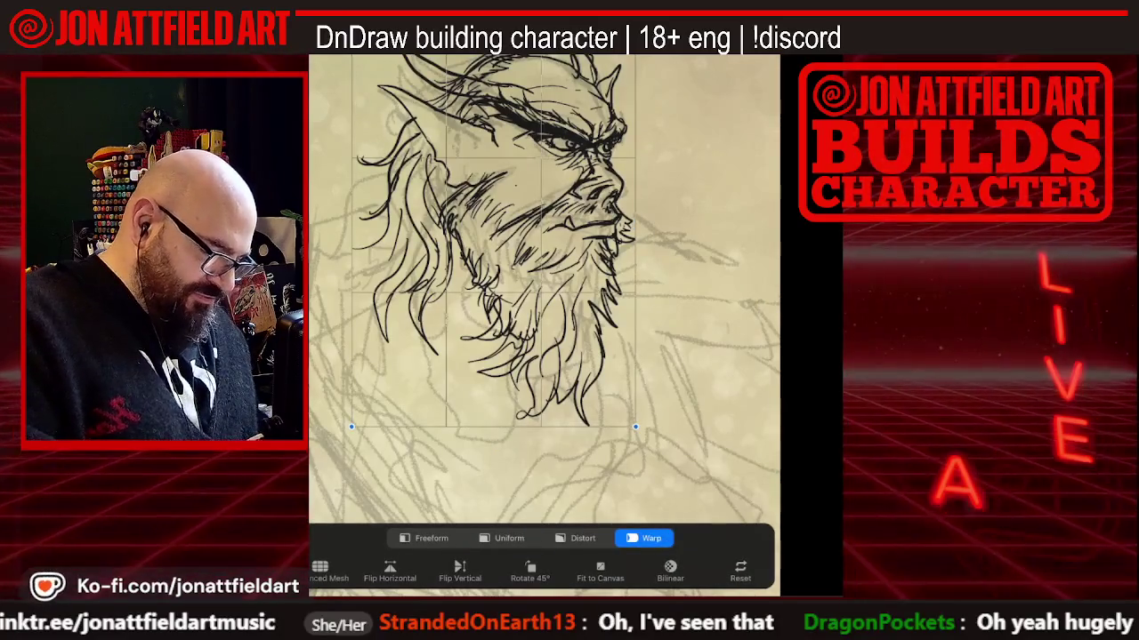
Warp the inked head: reshape the brow, lift the lower face, and stretch the beard down
left_click_drag(498, 133, 499, 147)
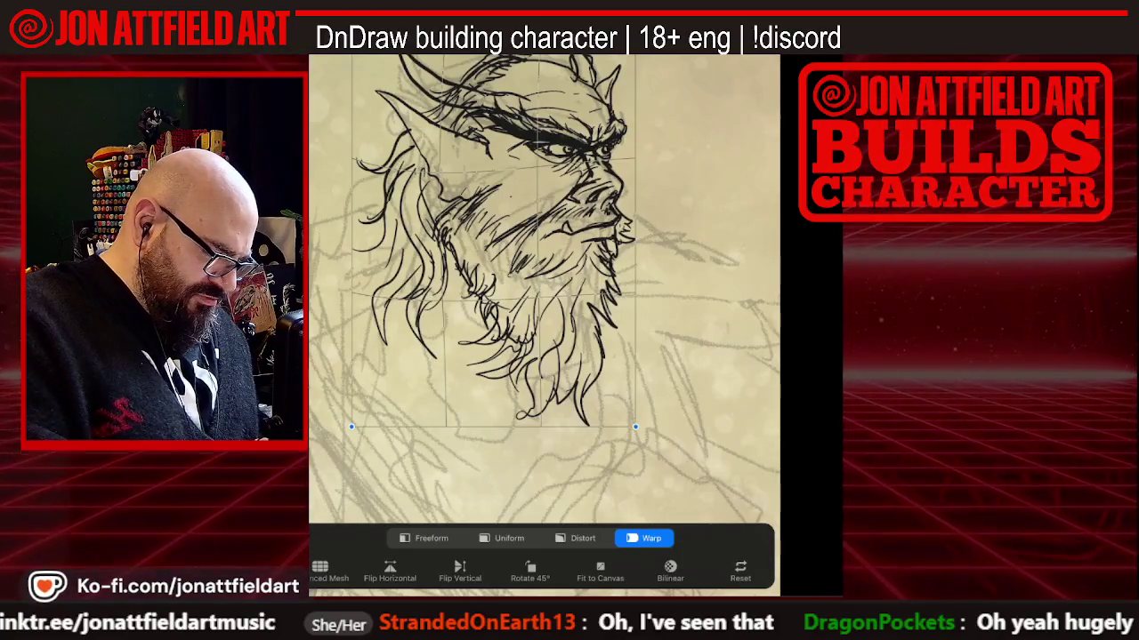
left_click_drag(516, 195, 499, 204)
left_click_drag(499, 133, 569, 141)
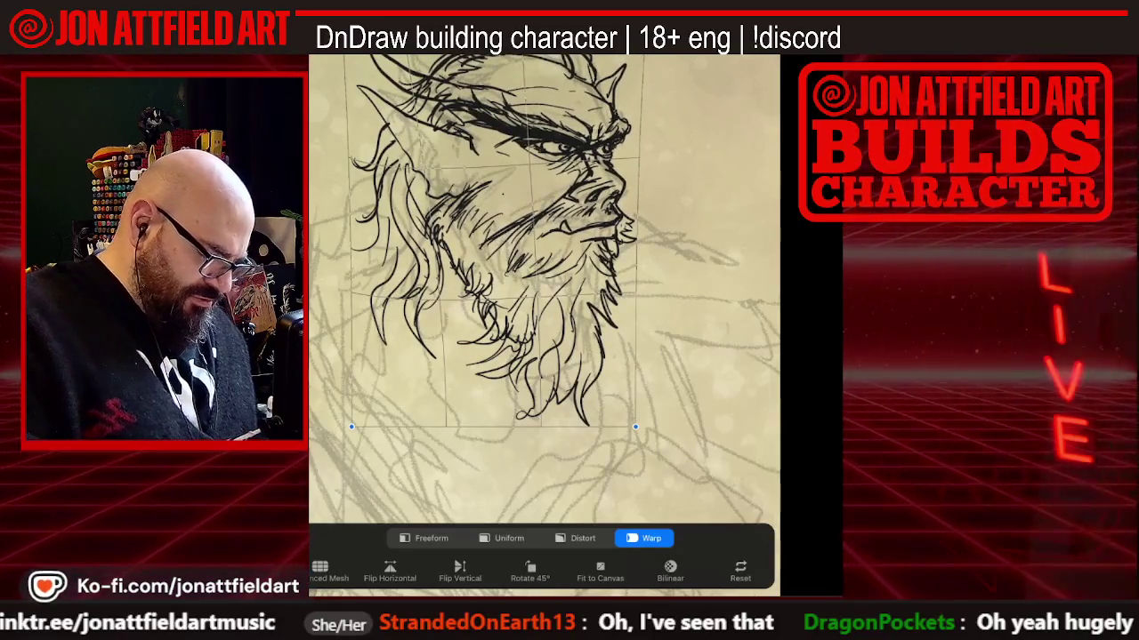
left_click_drag(494, 427, 494, 385)
left_click_drag(552, 266, 560, 258)
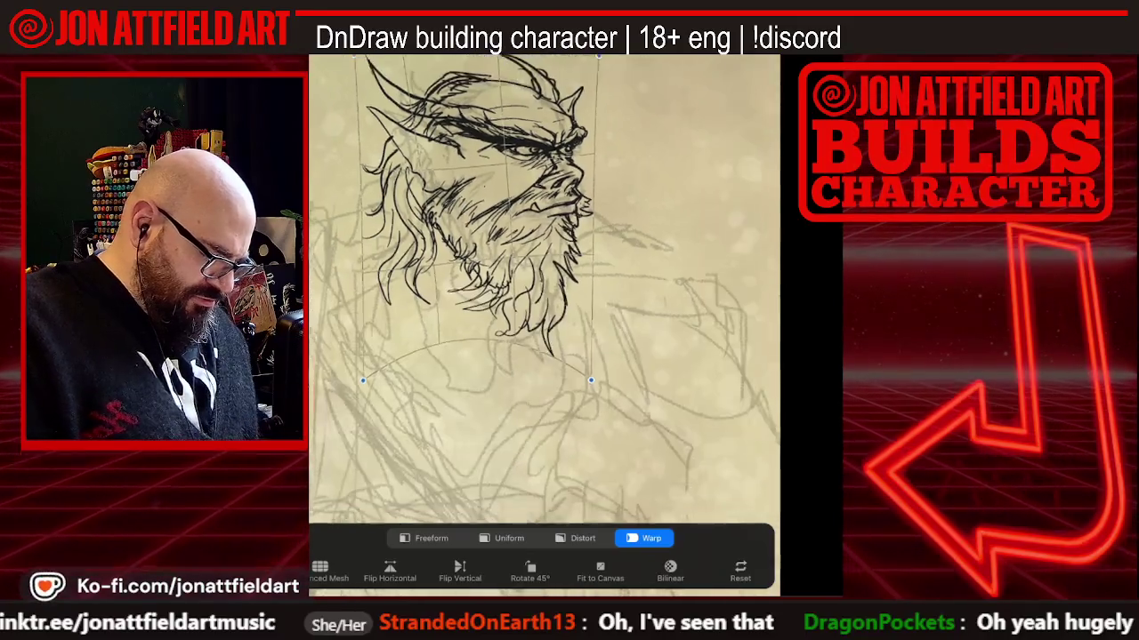
scroll(544, 289, "down", 5)
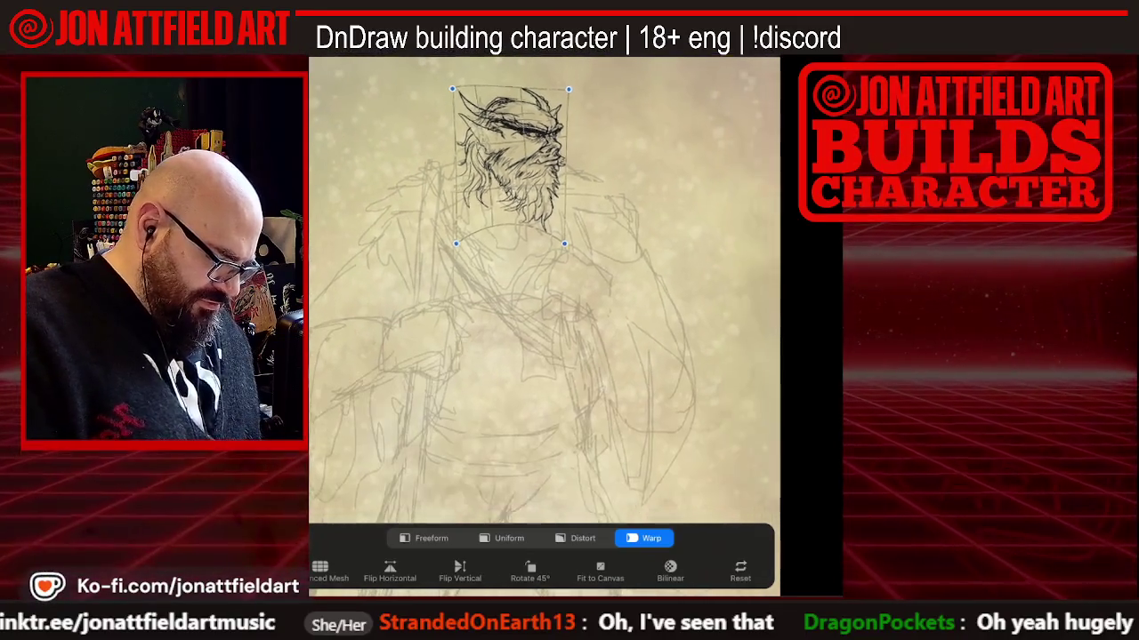
scroll(543, 289, "up", 3)
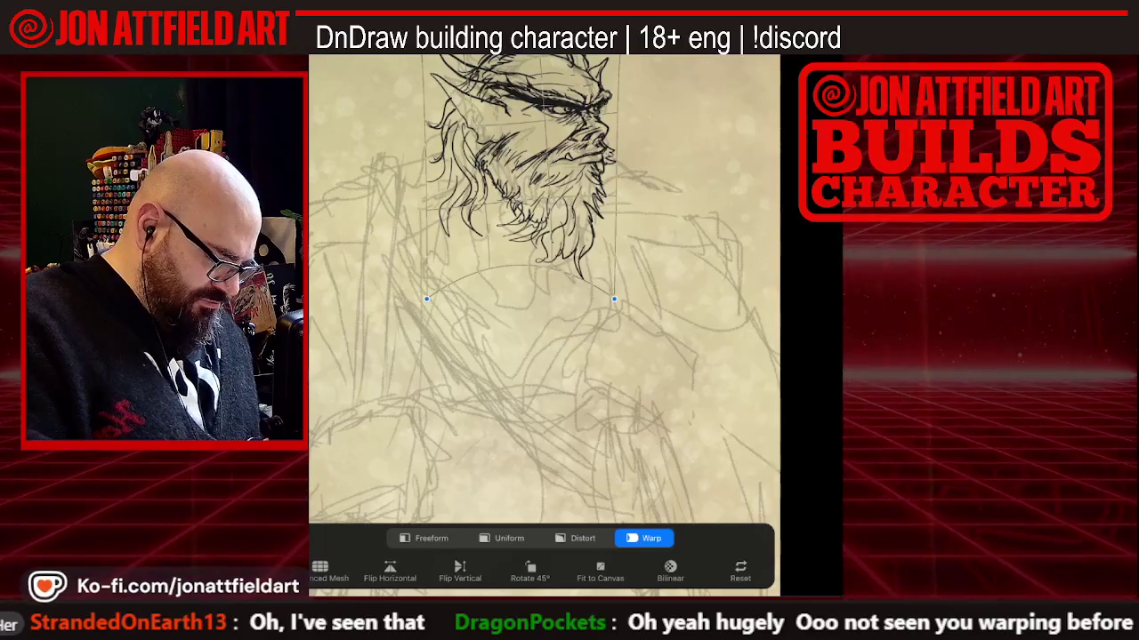
mouse_move(520, 267)
left_mouse_down()
mouse_move(534, 302)
mouse_move(534, 253)
mouse_move(547, 285)
left_mouse_up()
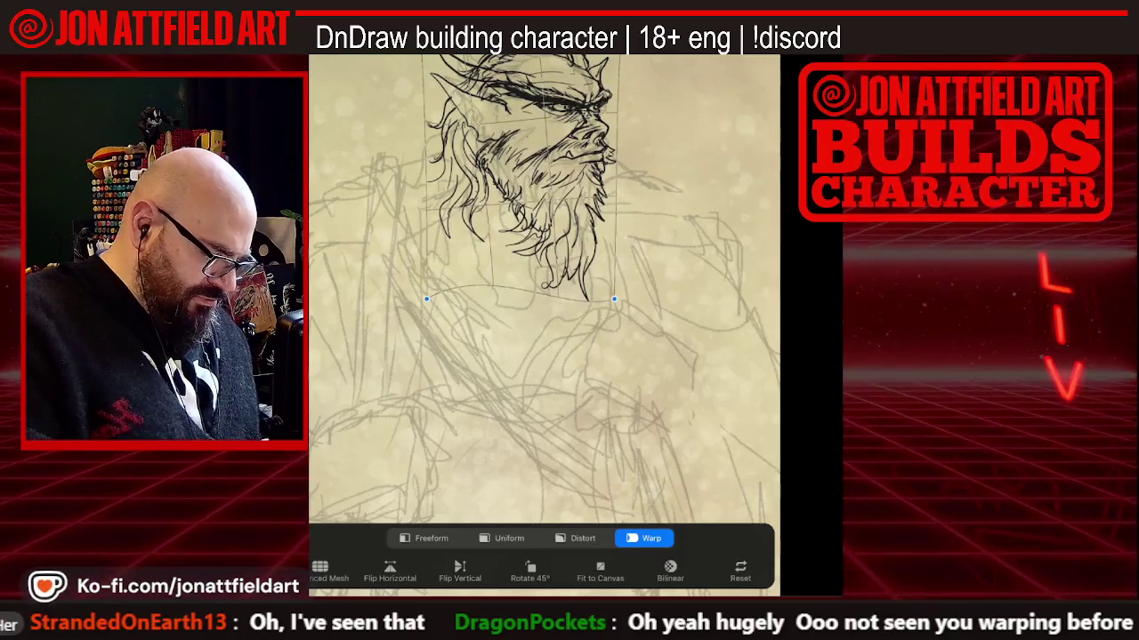
scroll(545, 325, "down", 3)
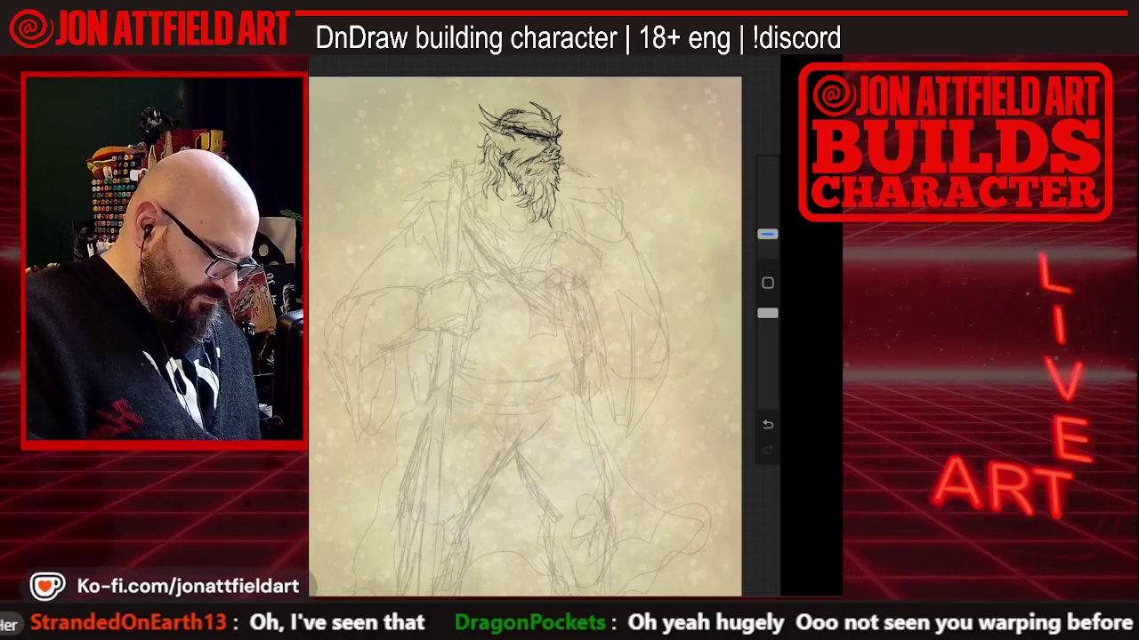
scroll(525, 329, "down", 2)
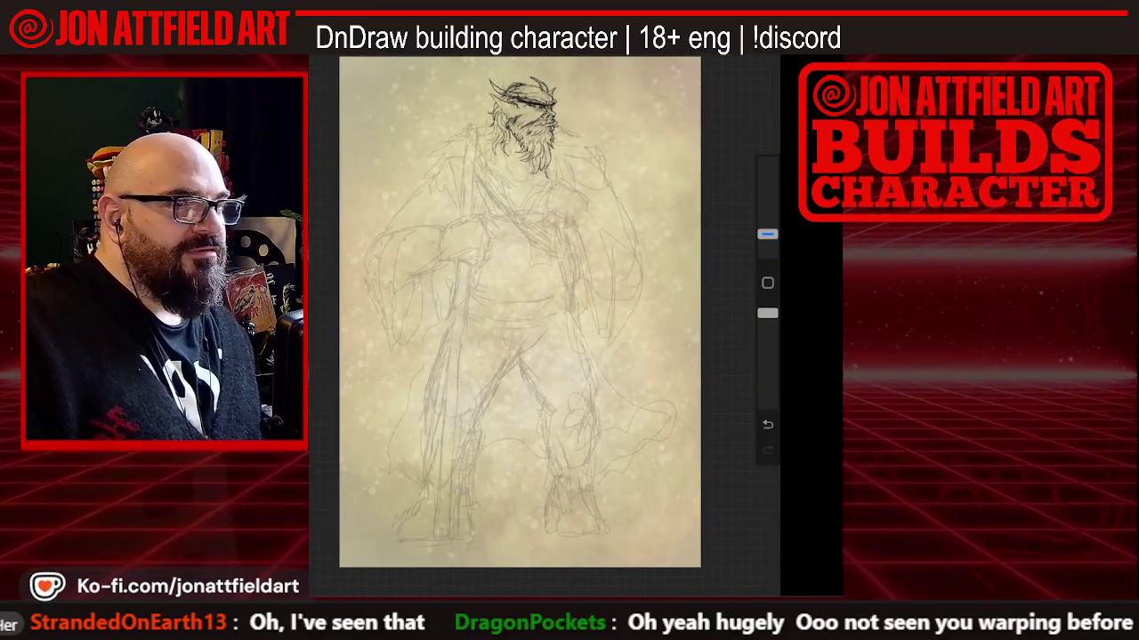
Use a Freeform transform to nudge the inked head slightly lower and commit it
key("v")
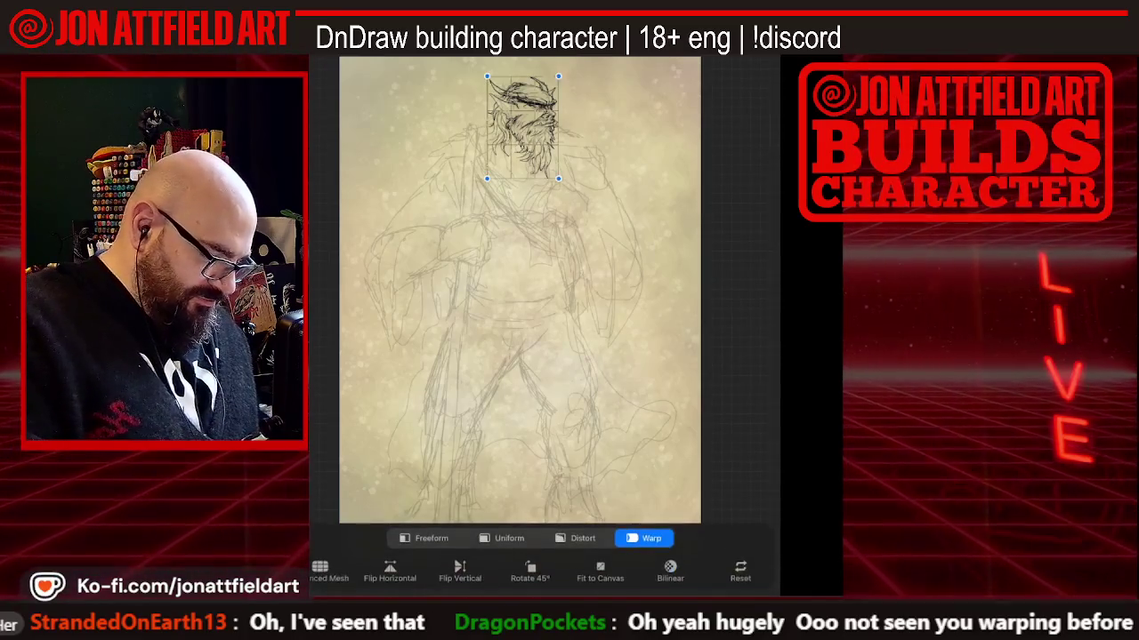
left_click(426, 538)
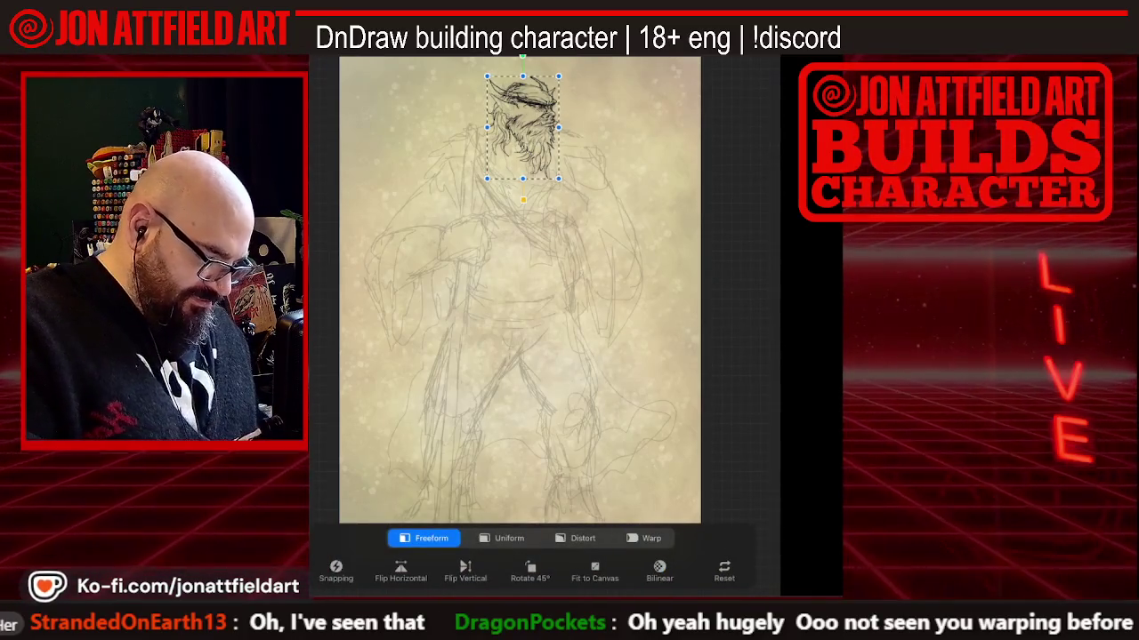
left_click_drag(522, 127, 521, 137)
key("v")
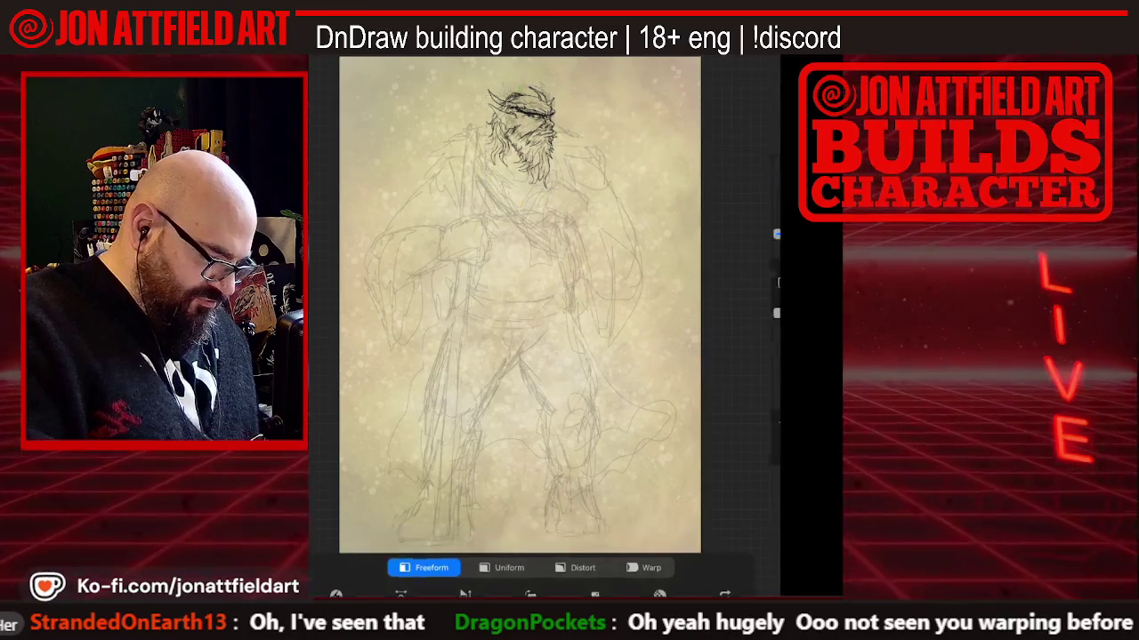
scroll(530, 326, "up", 2)
scroll(545, 325, "up", 1)
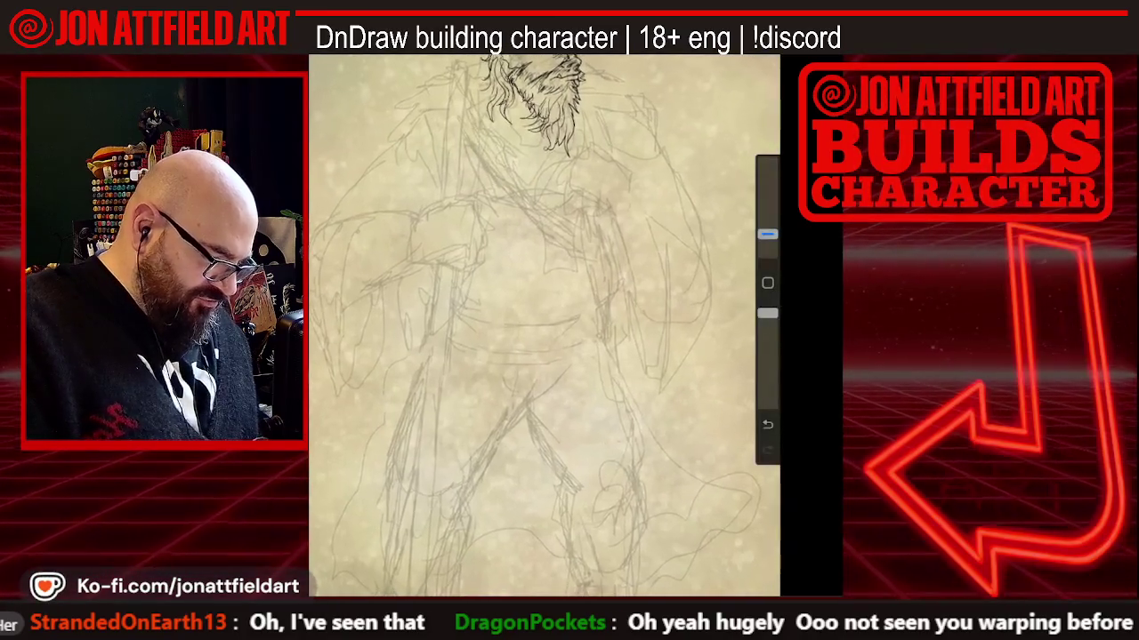
scroll(544, 326, "up", 1)
scroll(544, 326, "up", 1)
scroll(544, 326, "up", 1)
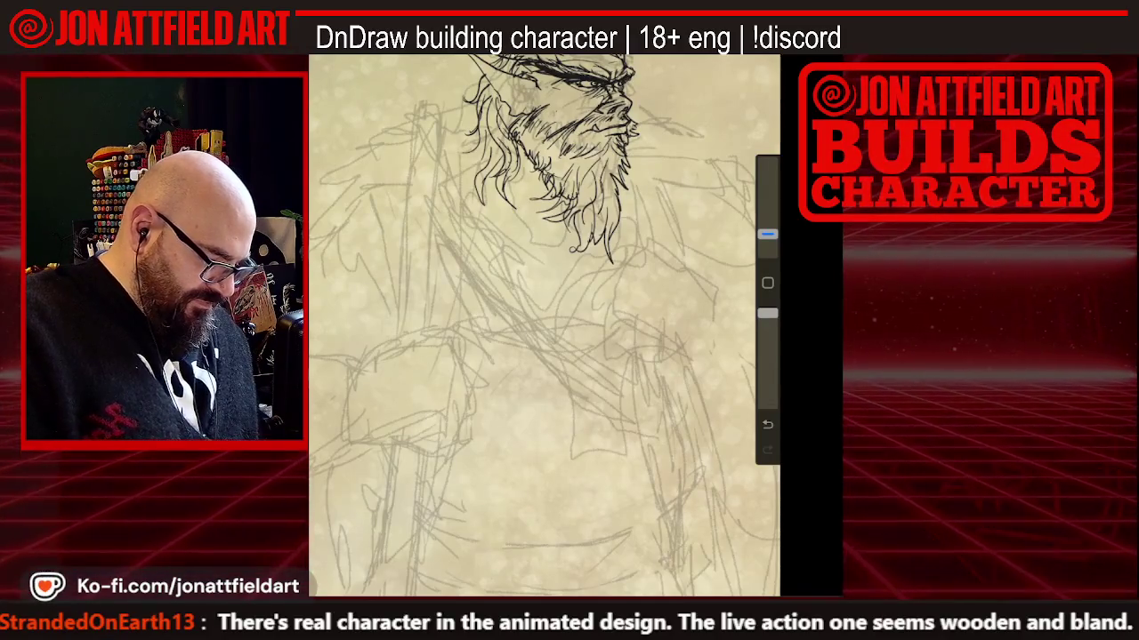
scroll(544, 326, "down", 2)
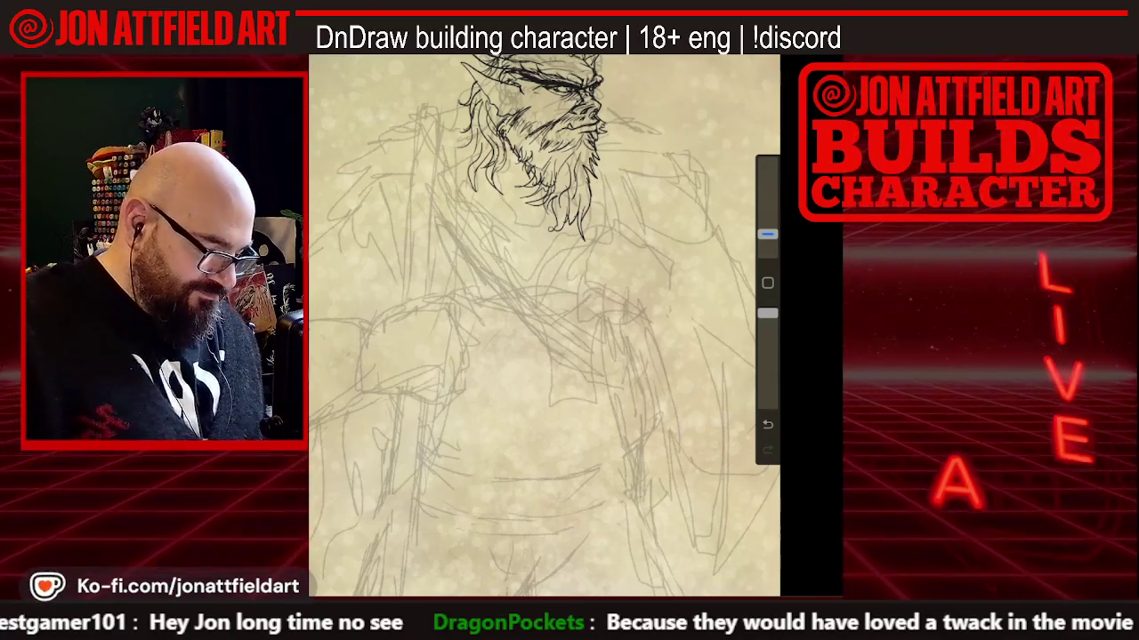
scroll(544, 326, "up", 2)
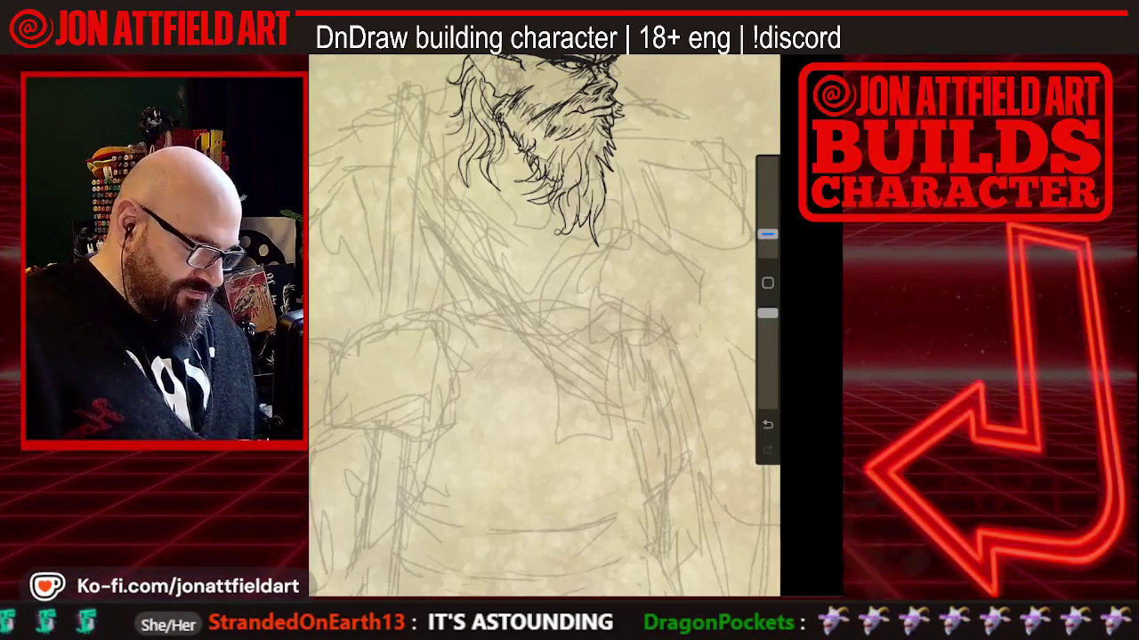
scroll(543, 326, "down", 2)
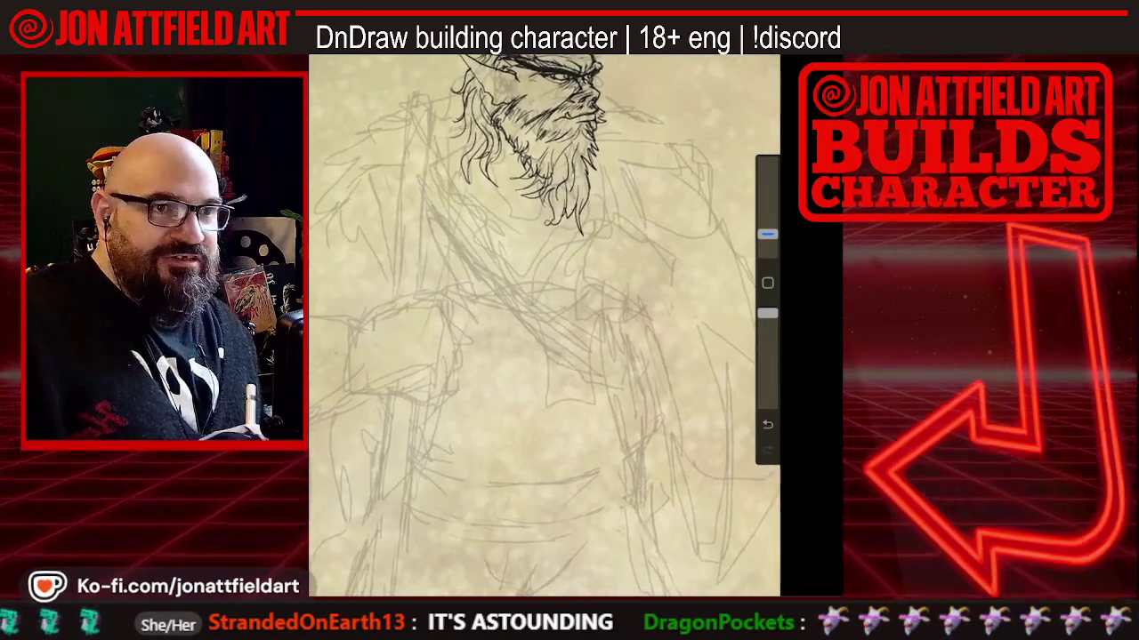
scroll(543, 326, "up", 3)
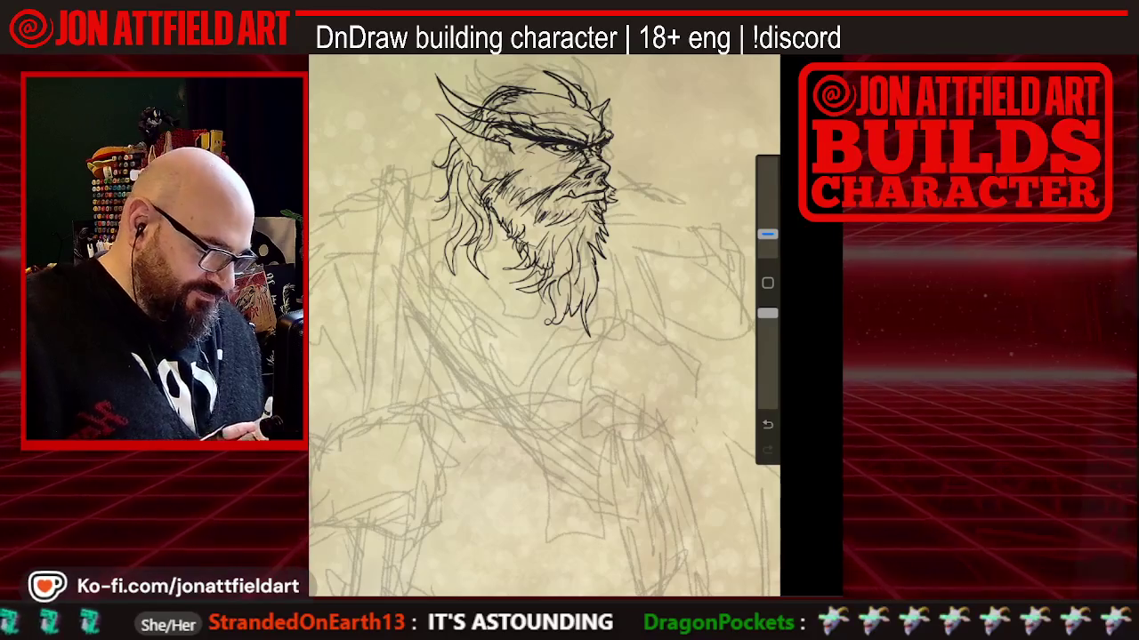
scroll(544, 325, "down", 1)
scroll(543, 326, "down", 1)
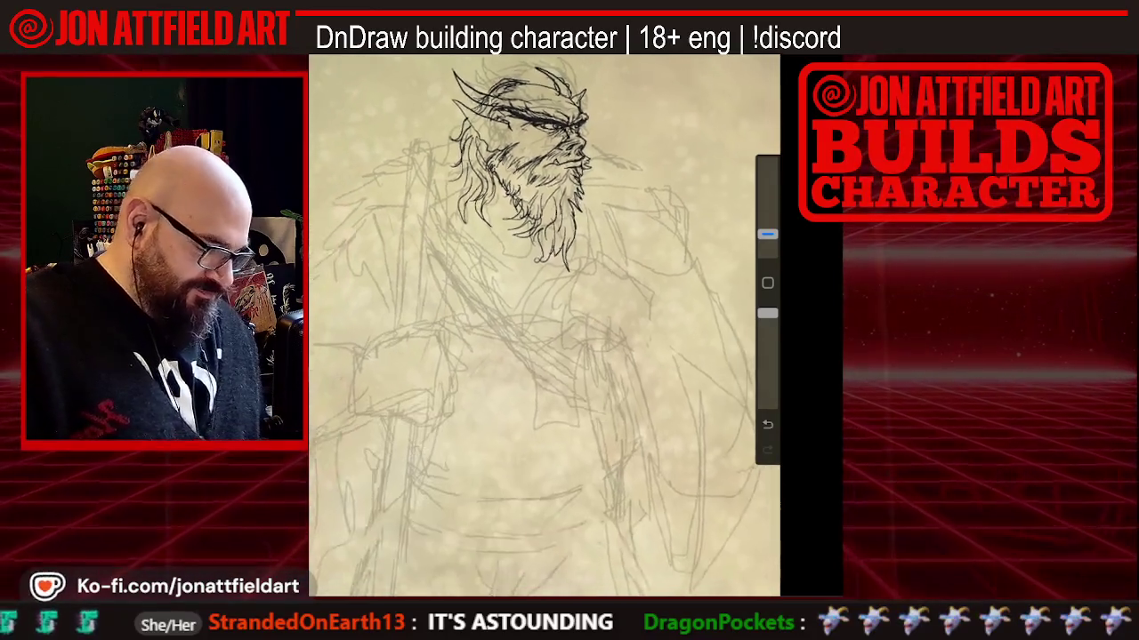
scroll(544, 325, "down", 1)
scroll(544, 326, "down", 1)
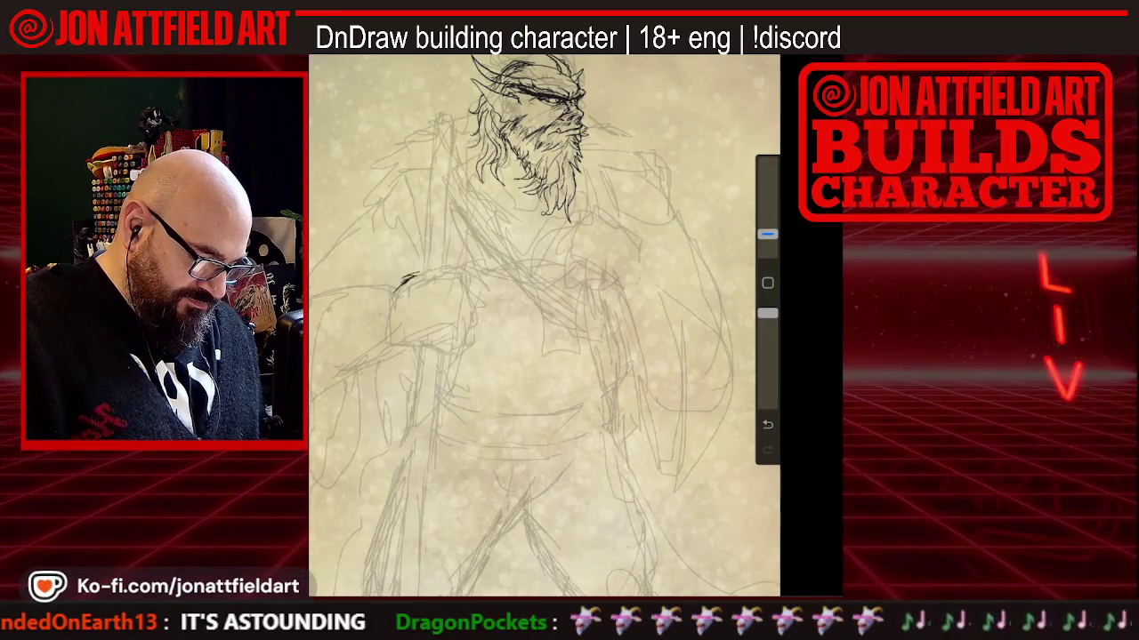
Ink the clawed hand's top knuckles and gripping edge around the staff, lowering the brush size
mouse_move(397, 287)
left_mouse_down()
mouse_move(454, 270)
mouse_move(473, 291)
left_mouse_up()
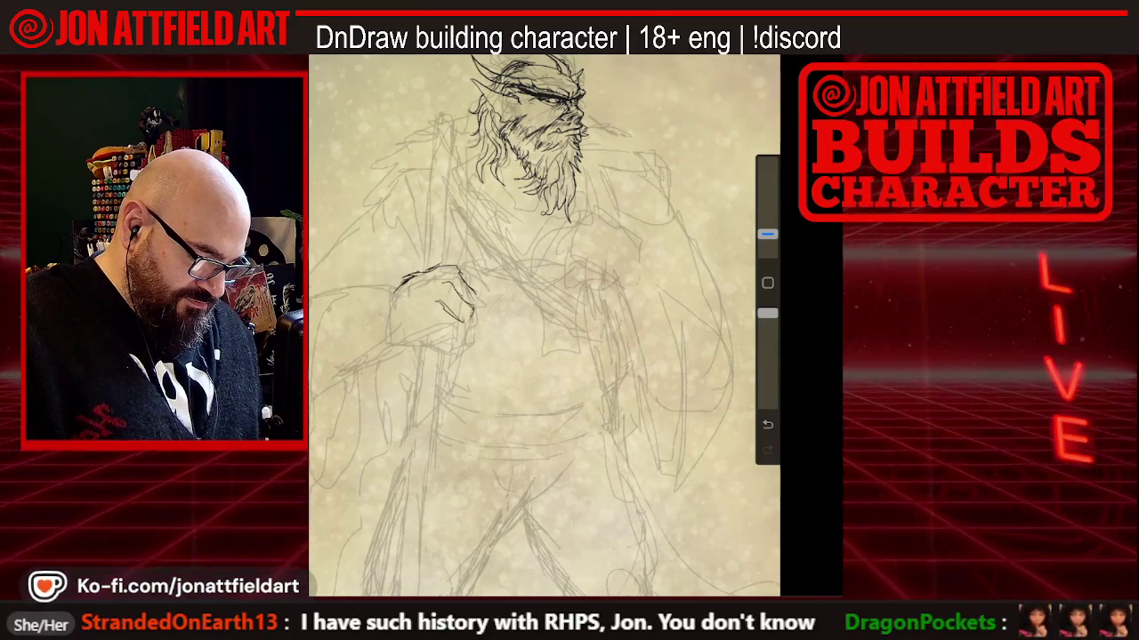
left_click_drag(474, 306, 481, 341)
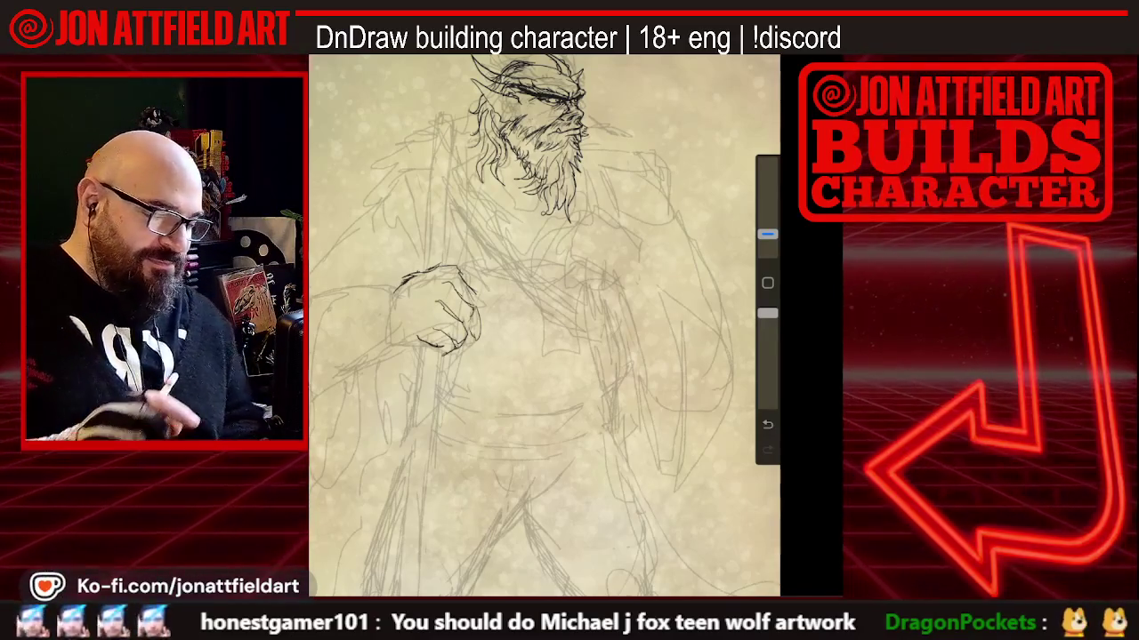
scroll(544, 326, "up", 3)
scroll(544, 326, "up", 2)
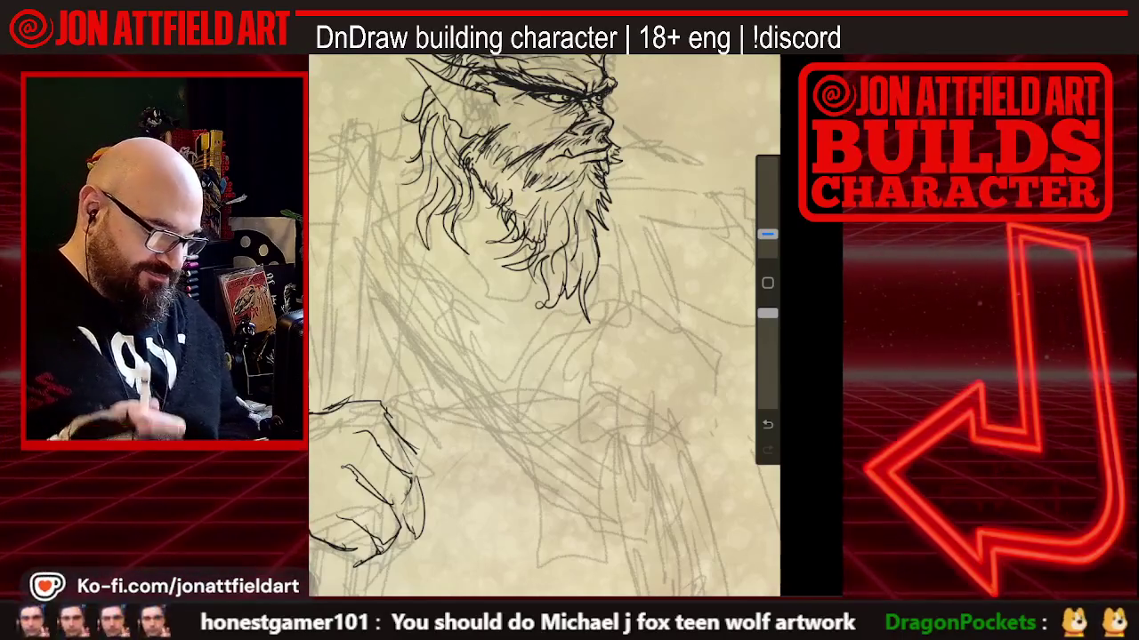
scroll(544, 326, "down", 2)
scroll(544, 326, "down", 2)
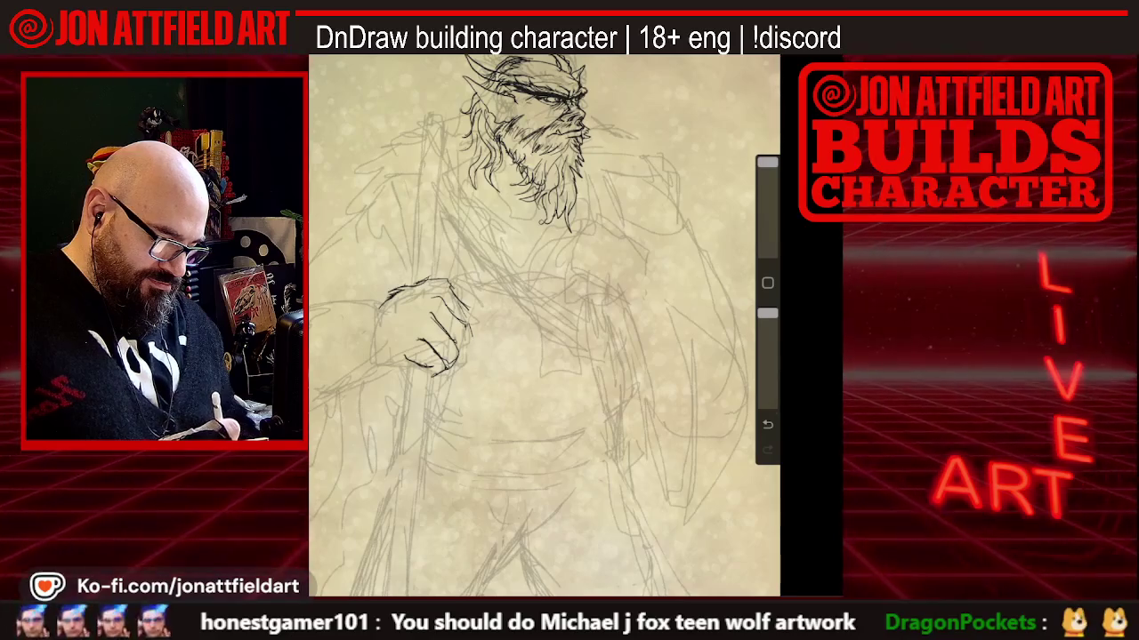
left_click_drag(767, 162, 766, 234)
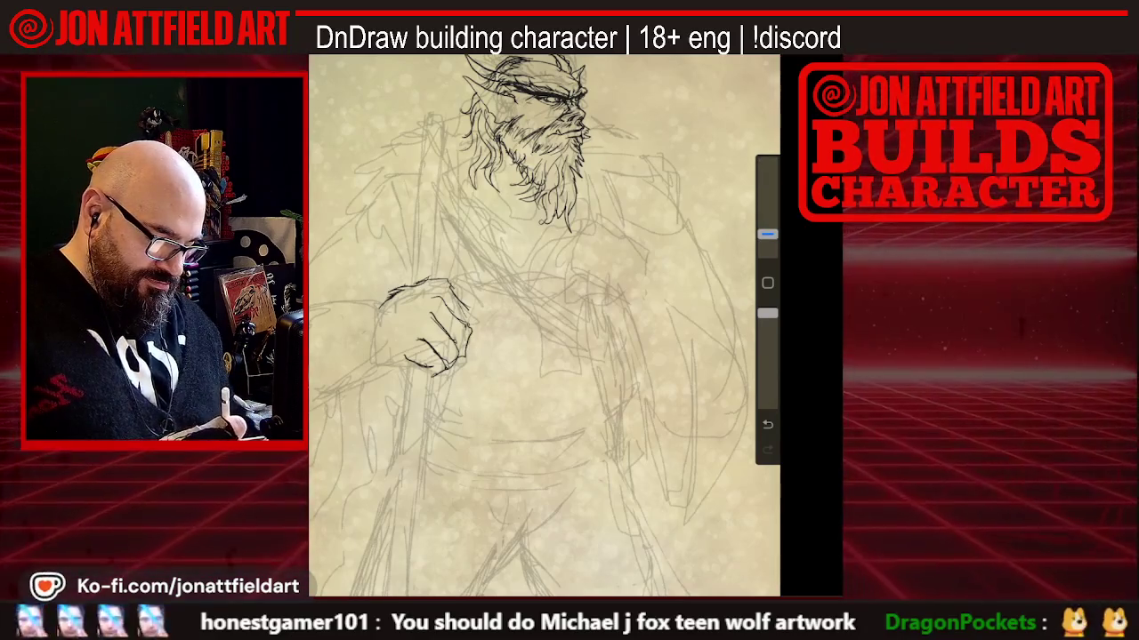
scroll(544, 326, "down", 3)
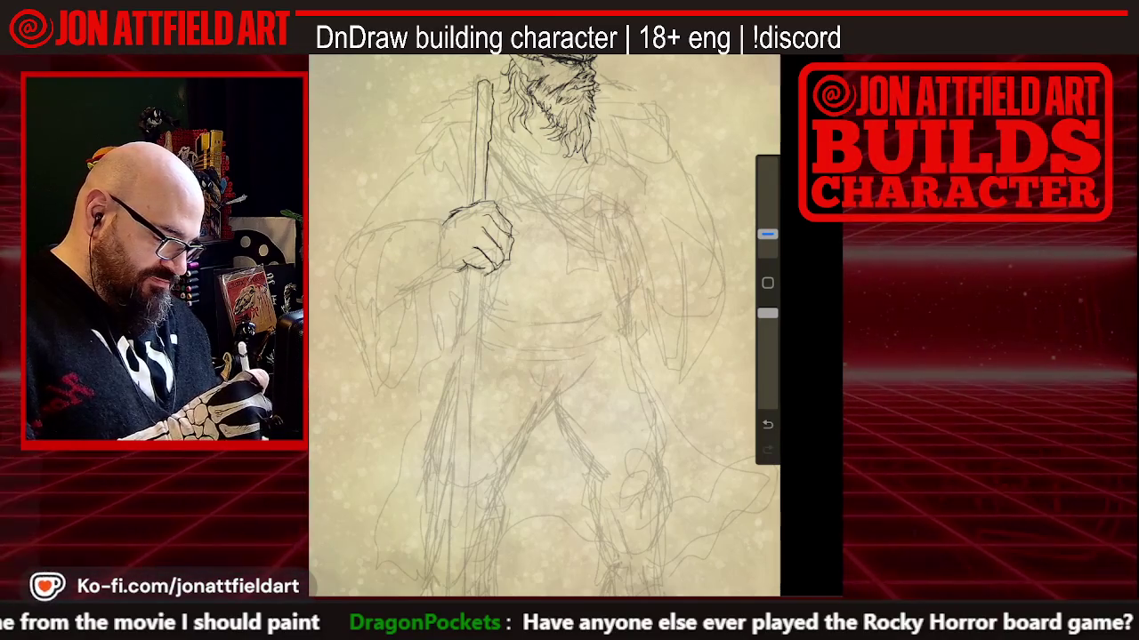
Trace both edges of the staff down to its base, zooming out to check
scroll(544, 325, "down", 5)
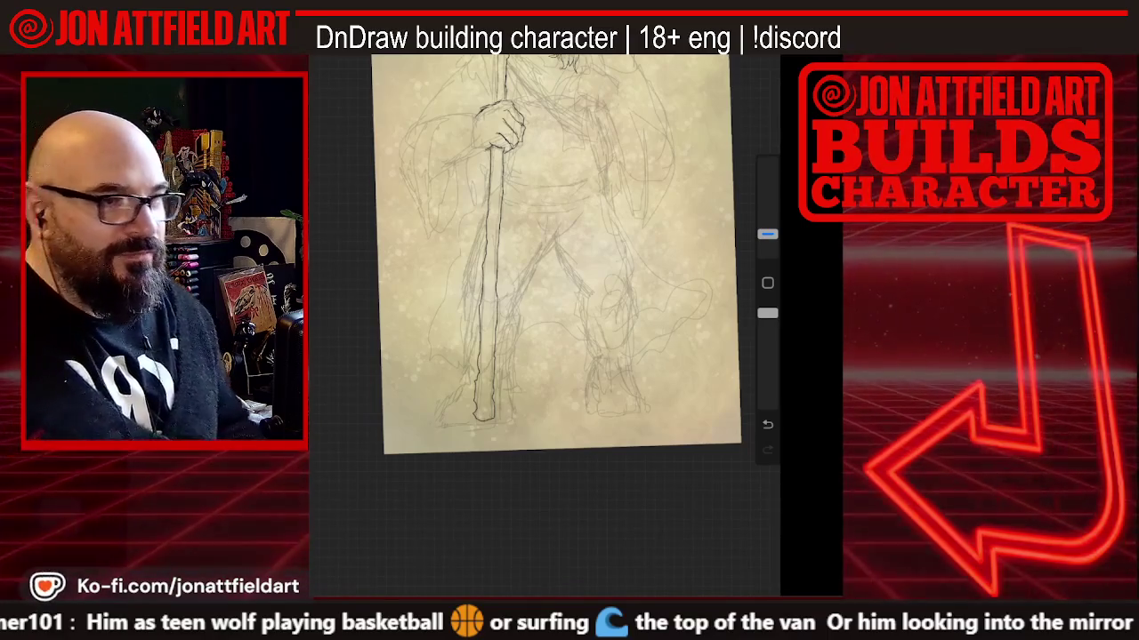
scroll(544, 324, "up", 3)
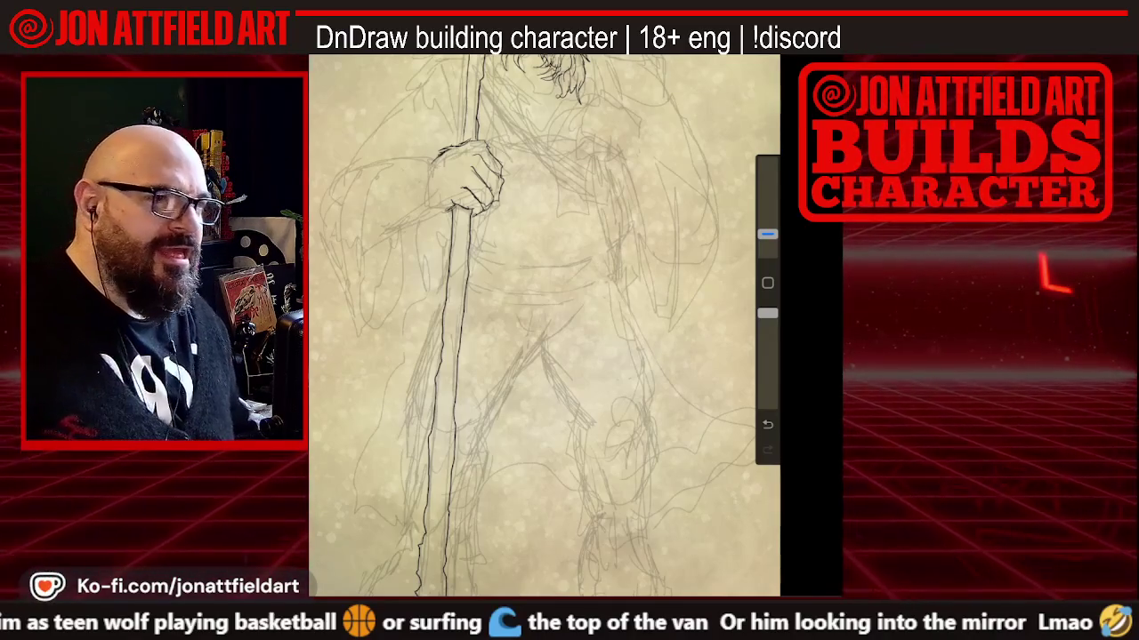
scroll(545, 326, "up", 2)
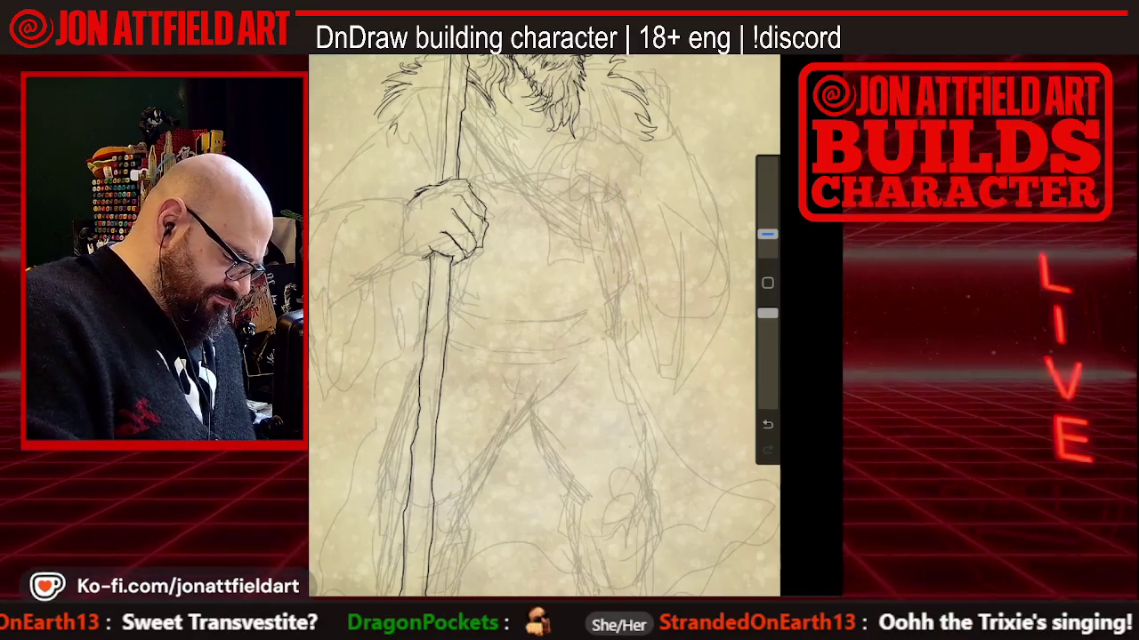
Ink shaggy fur strokes around the figure's shoulders
scroll(545, 326, "down", 3)
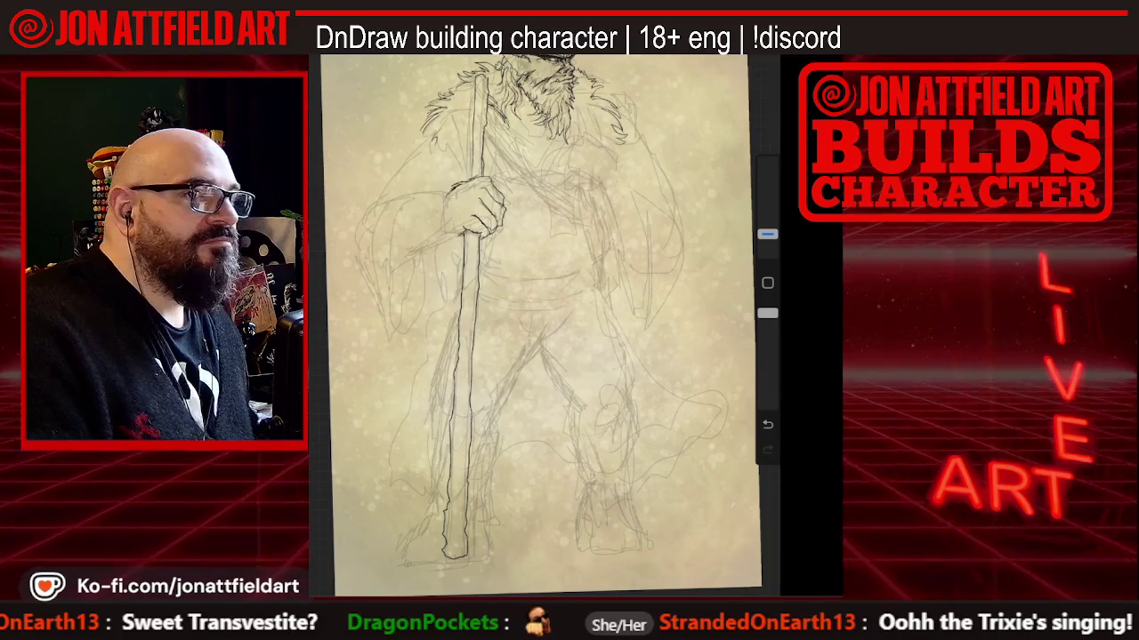
Move the video window over the canvas and shorten it while inking the staff and gripping hand
mouse_move(308, 267)
left_mouse_down()
mouse_move(469, 166)
mouse_move(836, 54)
left_mouse_up()
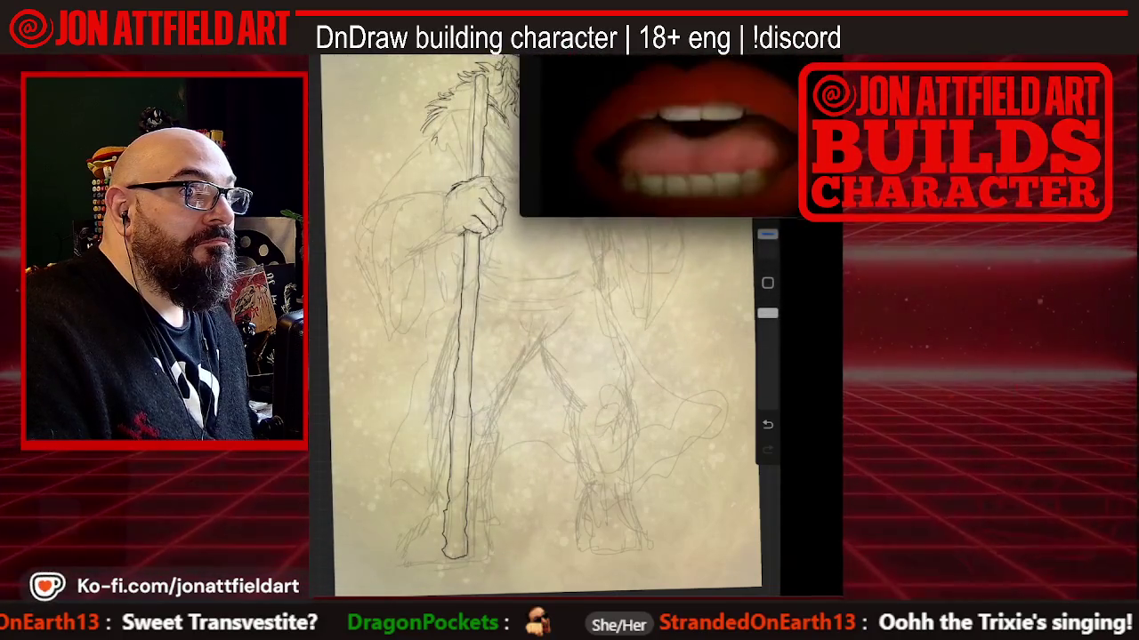
mouse_move(521, 217)
left_mouse_down()
mouse_move(523, 203)
mouse_move(579, 241)
mouse_move(573, 229)
left_mouse_up()
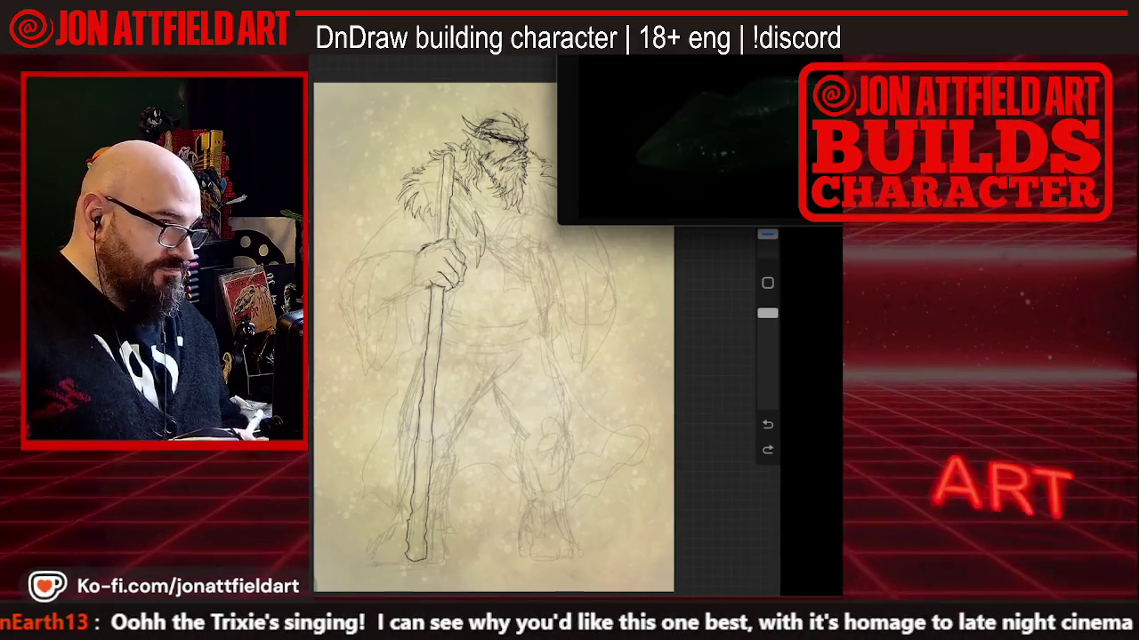
scroll(494, 338, "up", 3)
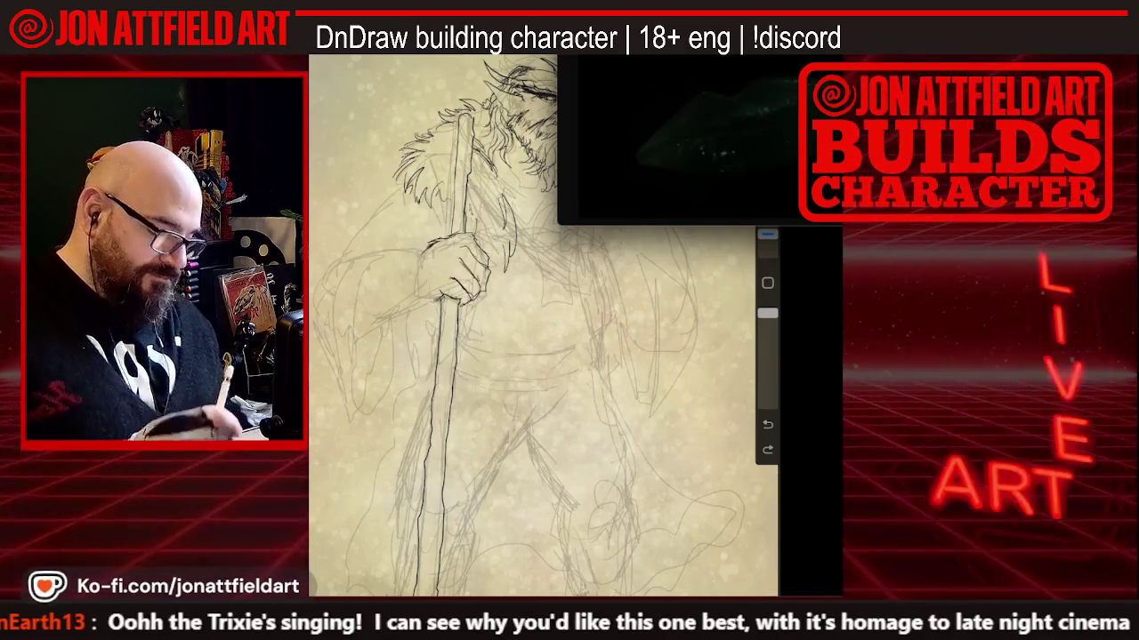
scroll(534, 329, "up", 2)
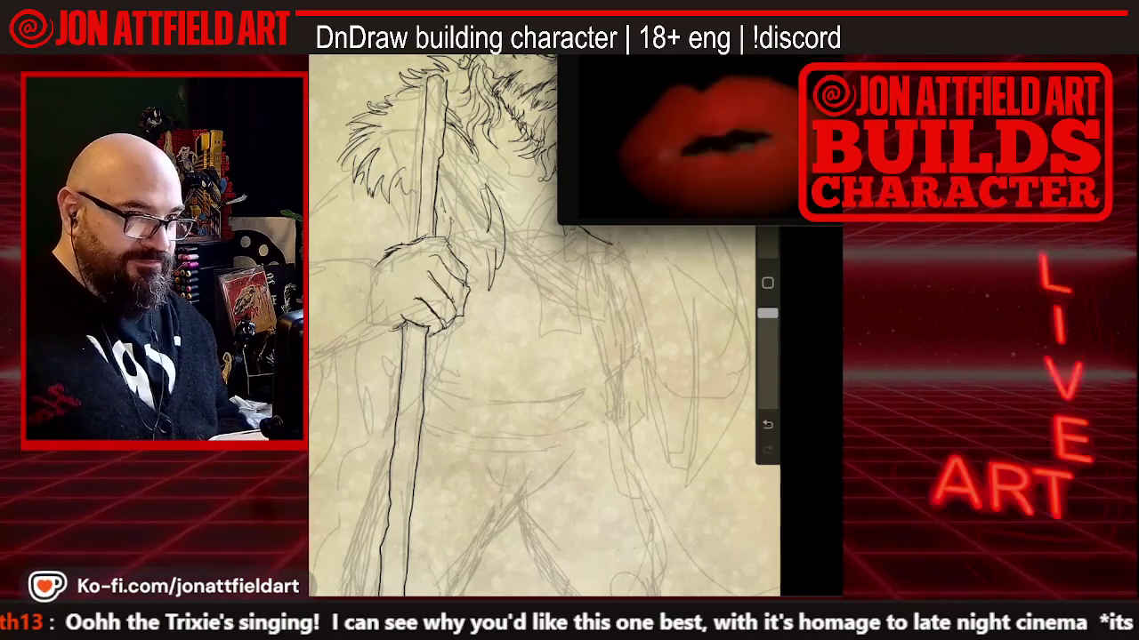
Trace the staff's pencil lines in ink down to its base beside the feet
scroll(545, 326, "up", 2)
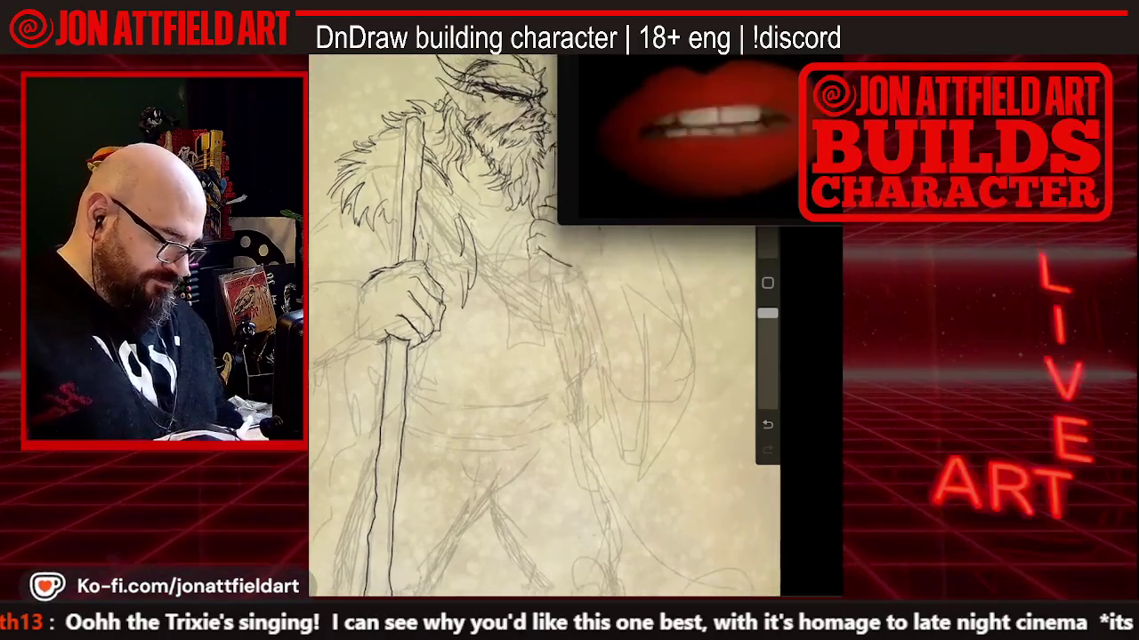
scroll(544, 326, "up", 1)
scroll(544, 325, "up", 1)
scroll(544, 325, "up", 2)
scroll(544, 325, "up", 1)
scroll(544, 326, "up", 1)
scroll(545, 325, "up", 1)
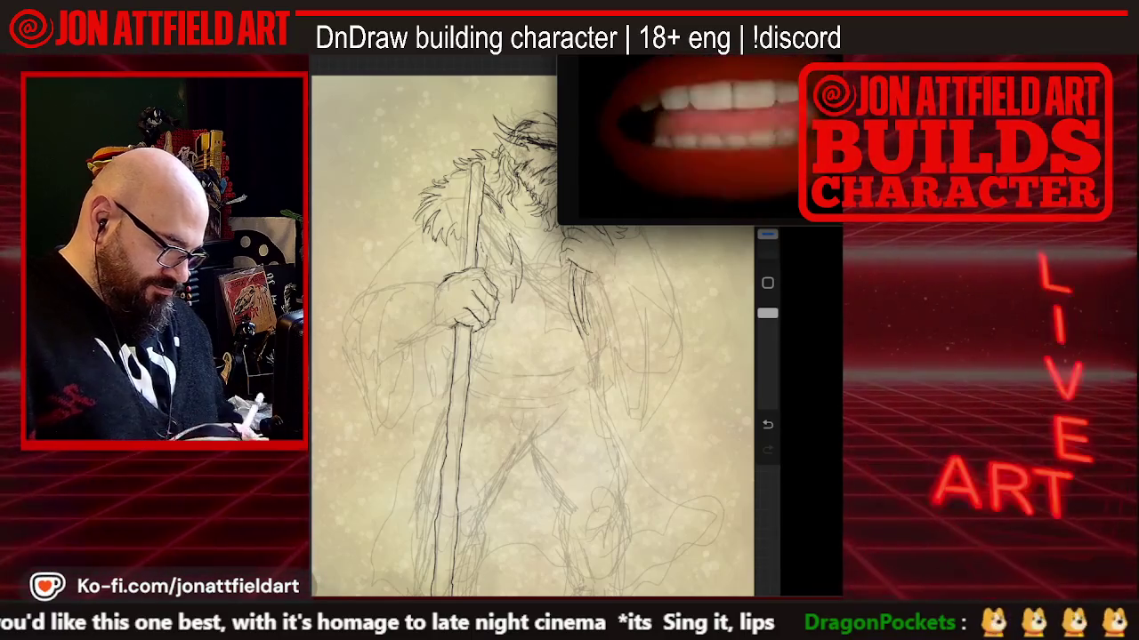
scroll(551, 325, "down", 3)
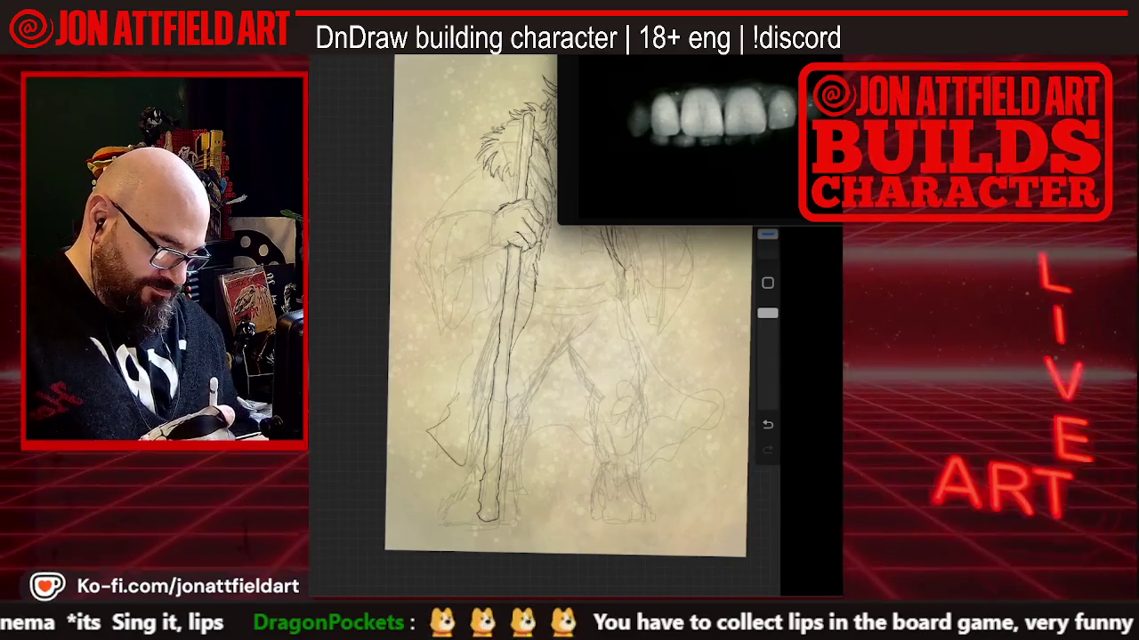
Ink shaggy fur along the coat's left edge, add a stroke near the feet, then fit the whole figure in view
left_click_drag(445, 415, 429, 434)
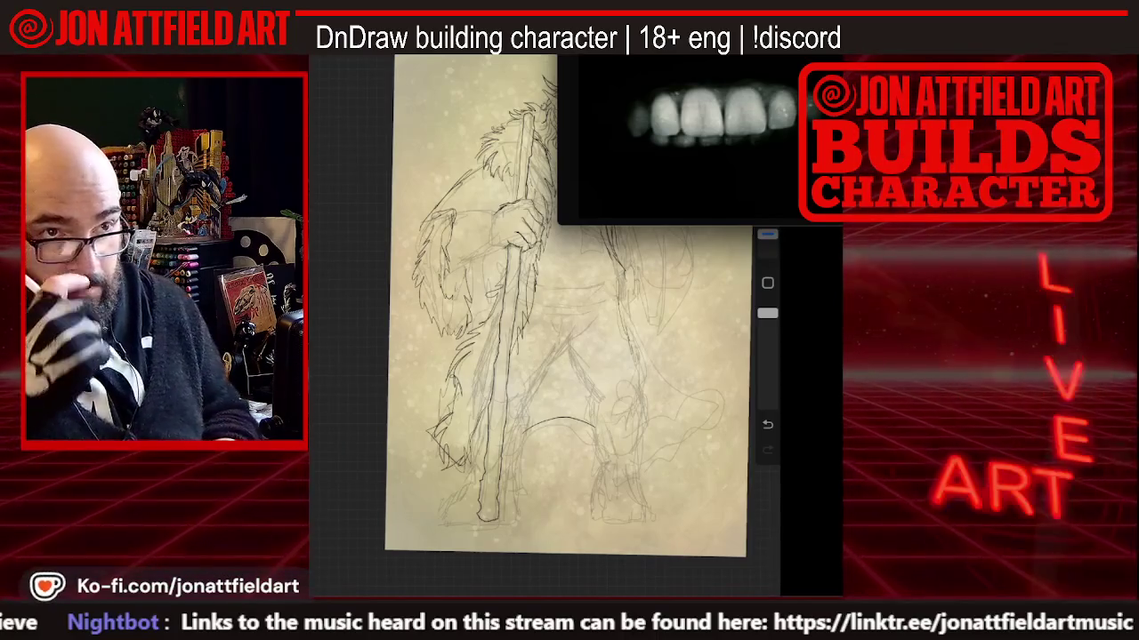
left_click_drag(566, 302, 489, 320)
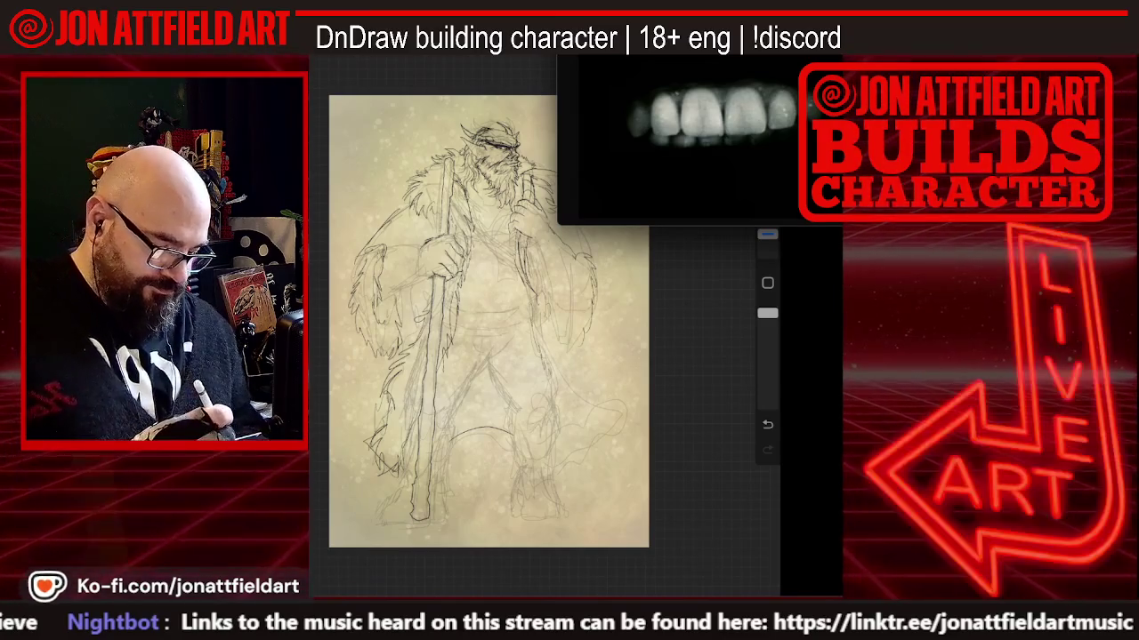
Draw ragged ink fur strokes along the coat's right sleeve
scroll(489, 320, "up", 2)
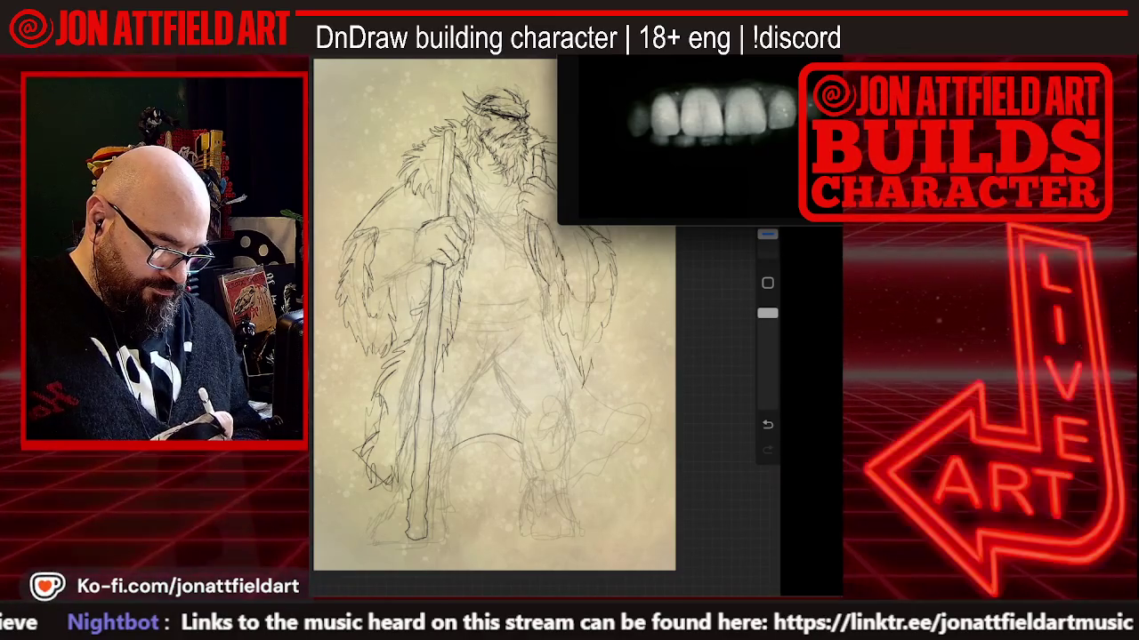
left_click_drag(611, 315, 620, 329)
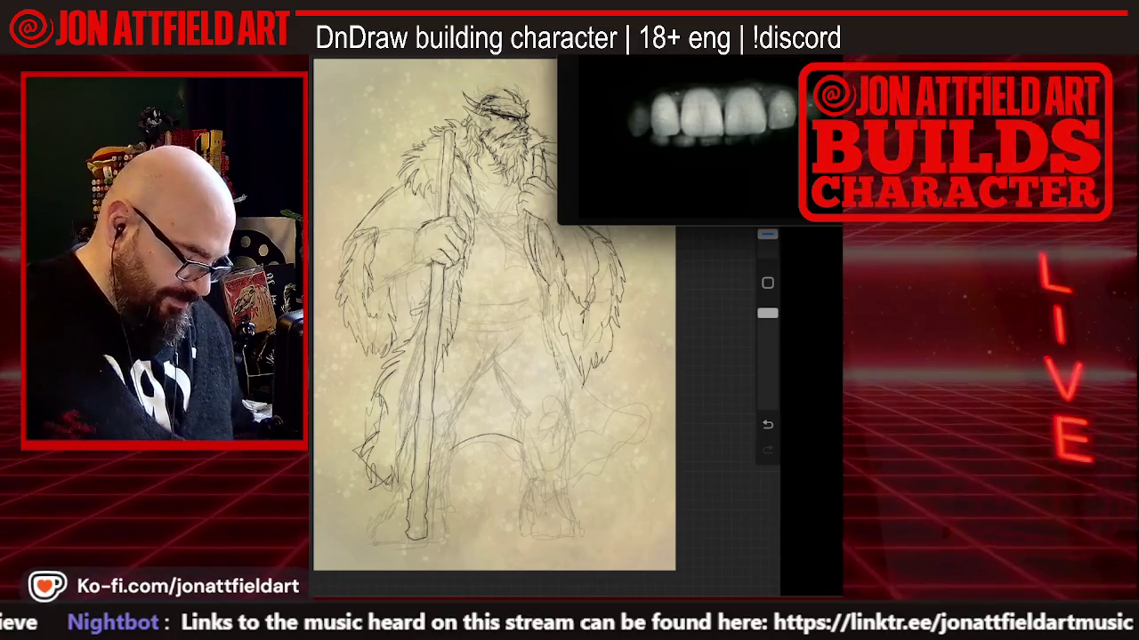
scroll(512, 311, "down", 3)
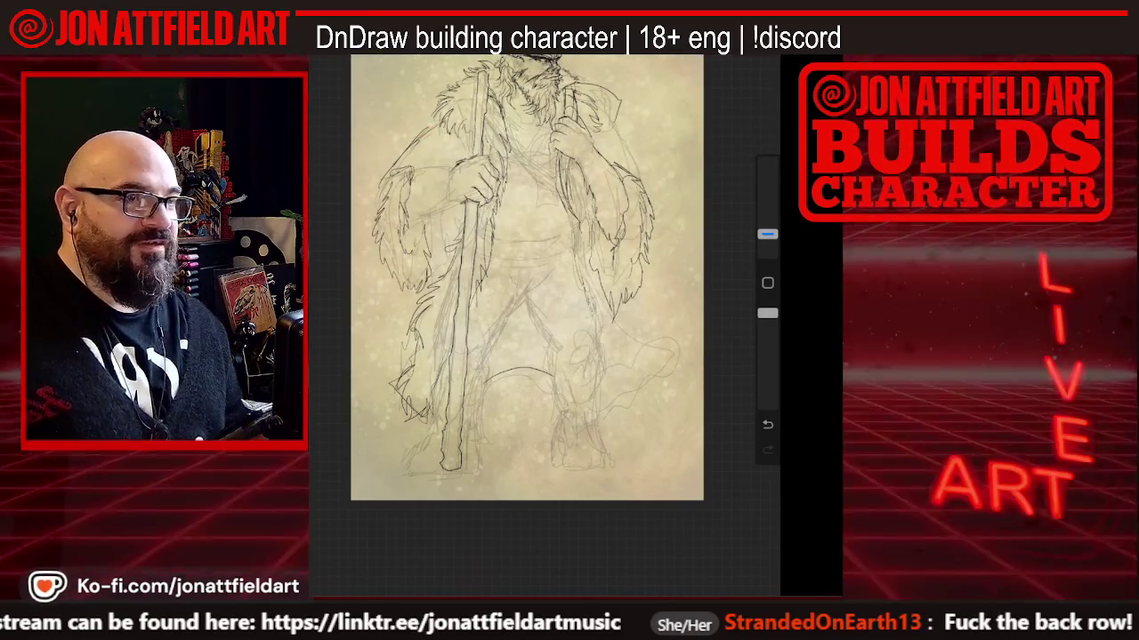
Zoom into the torso and ink fur on both sleeves, starting the waist belt line
scroll(526, 320, "up", 3)
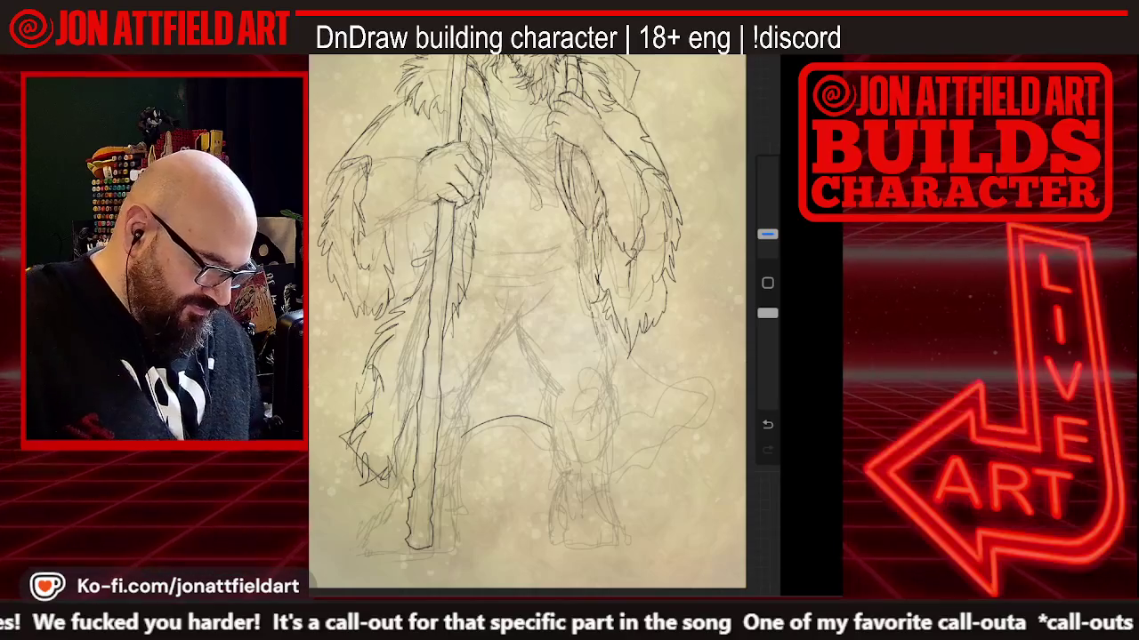
left_click_drag(480, 231, 541, 228)
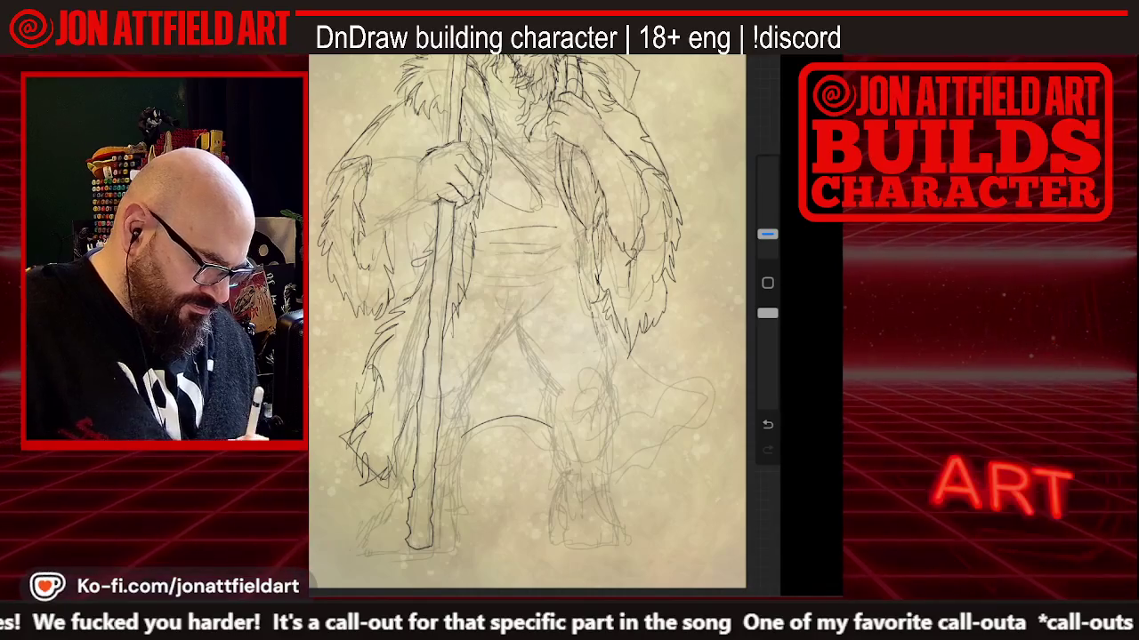
Enlarge the brush and redraw the ink lines around the nose
scroll(545, 325, "up", 3)
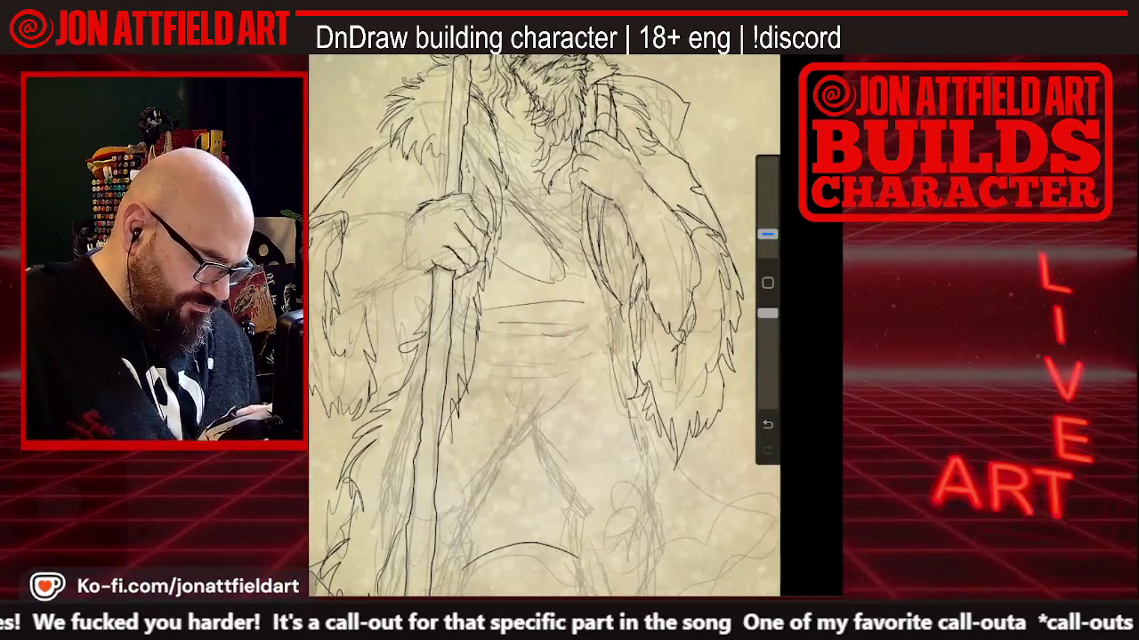
scroll(544, 326, "up", 2)
left_click_drag(766, 234, 767, 163)
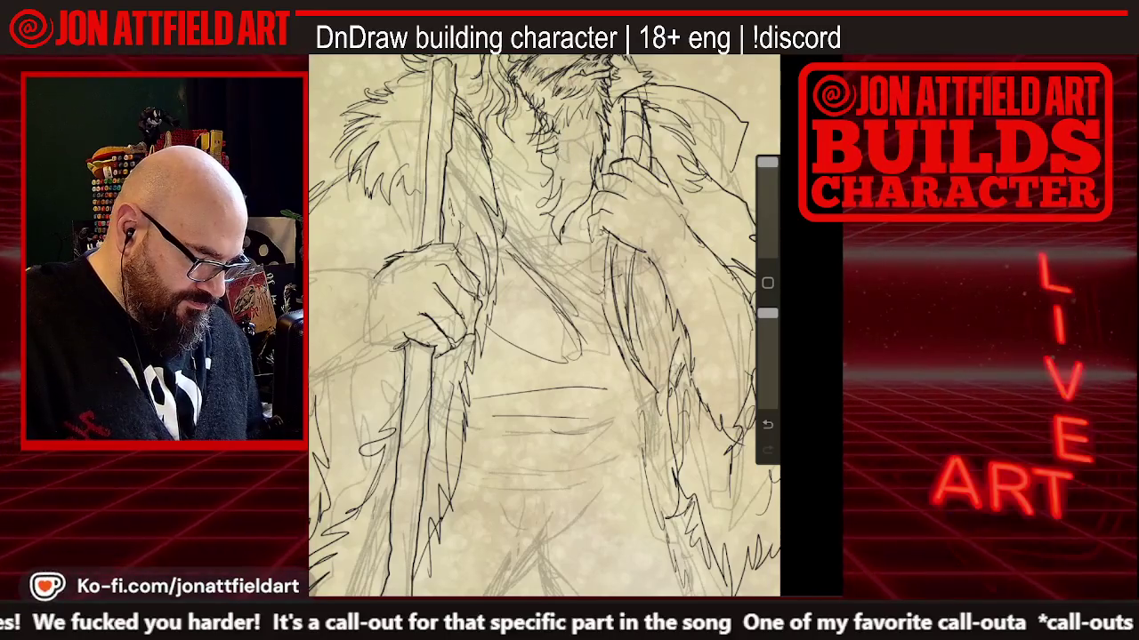
mouse_move(555, 118)
left_mouse_down()
mouse_move(552, 141)
mouse_move(569, 126)
left_mouse_up()
Return the brush to its smaller size and zoom back out
scroll(544, 326, "down", 3)
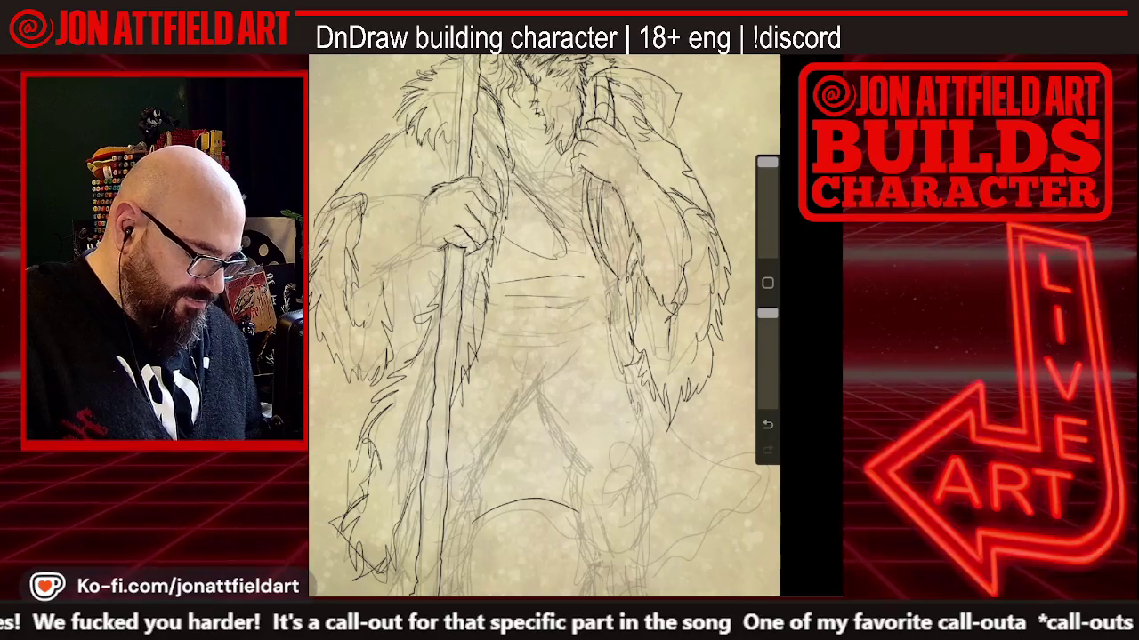
scroll(544, 326, "down", 2)
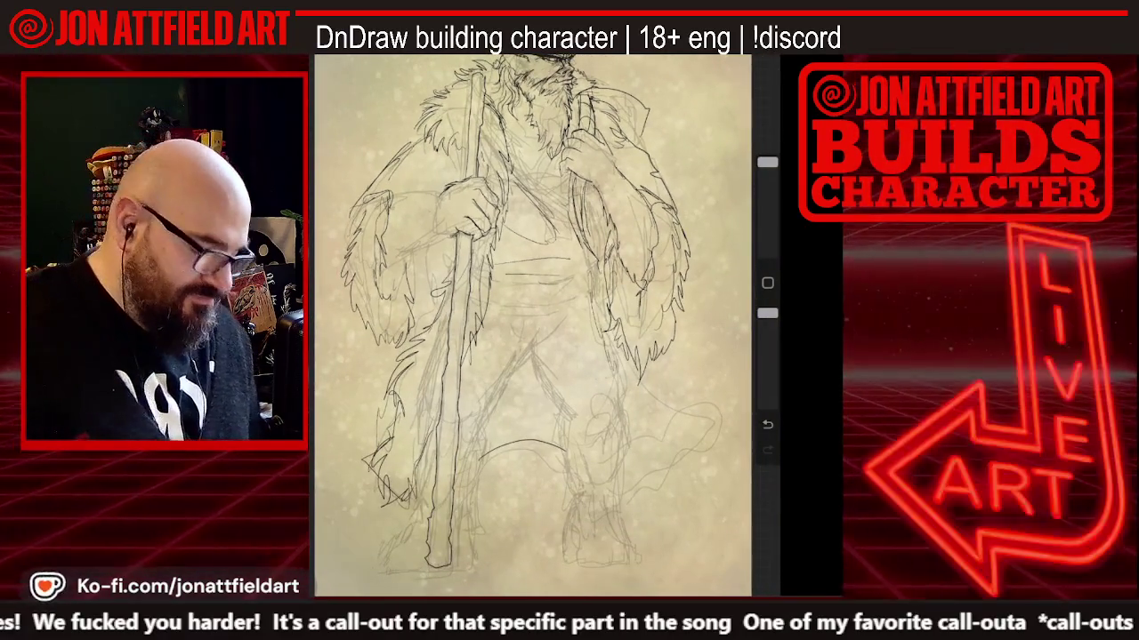
scroll(544, 325, "up", 2)
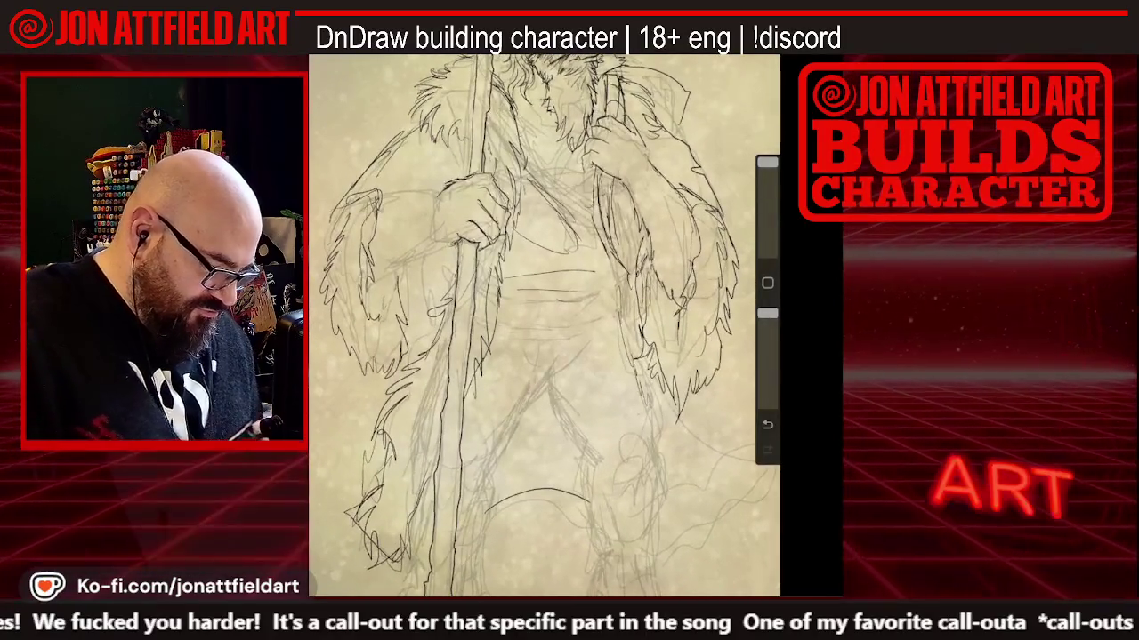
left_click_drag(767, 162, 766, 234)
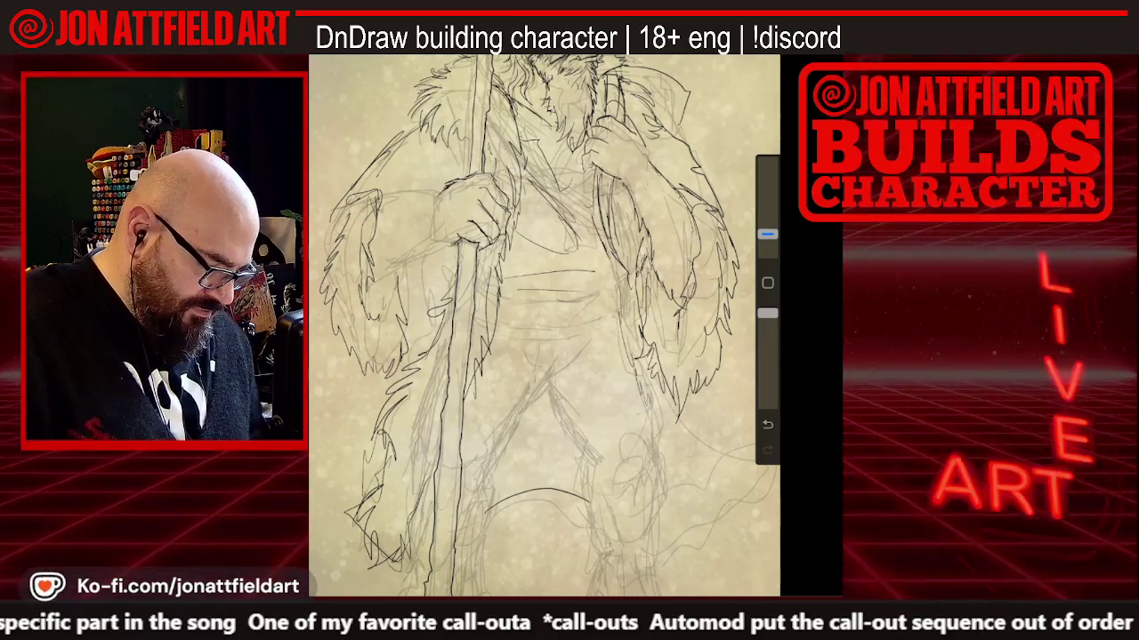
scroll(544, 321, "down", 3)
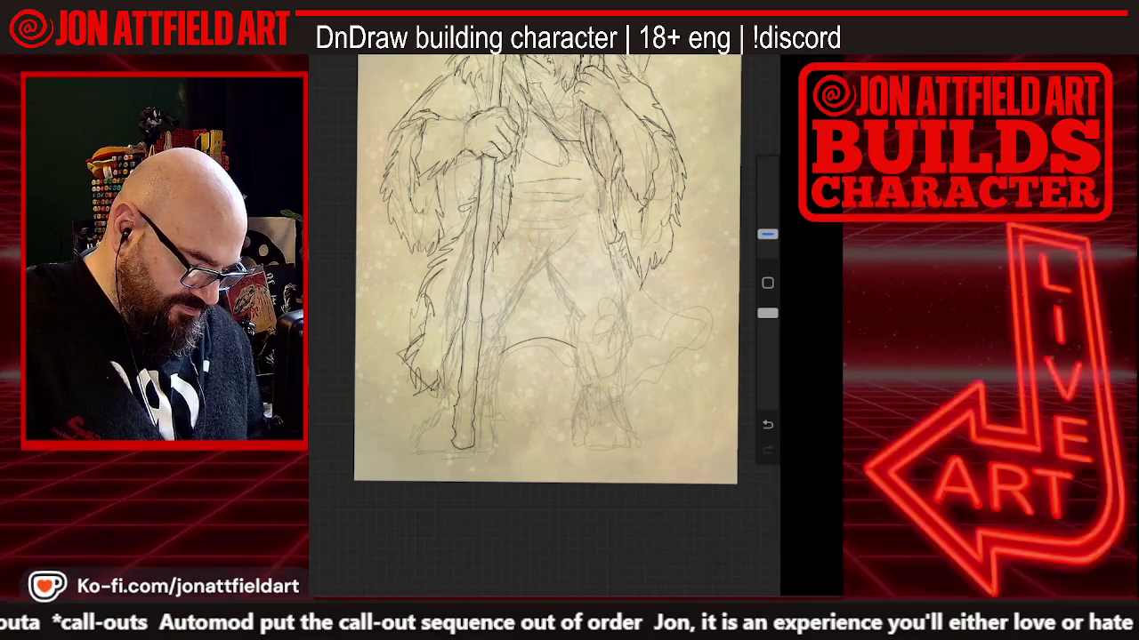
Trace the horned head and the staff in dark ink above the sketch
scroll(547, 267, "down", 2)
scroll(534, 231, "down", 2)
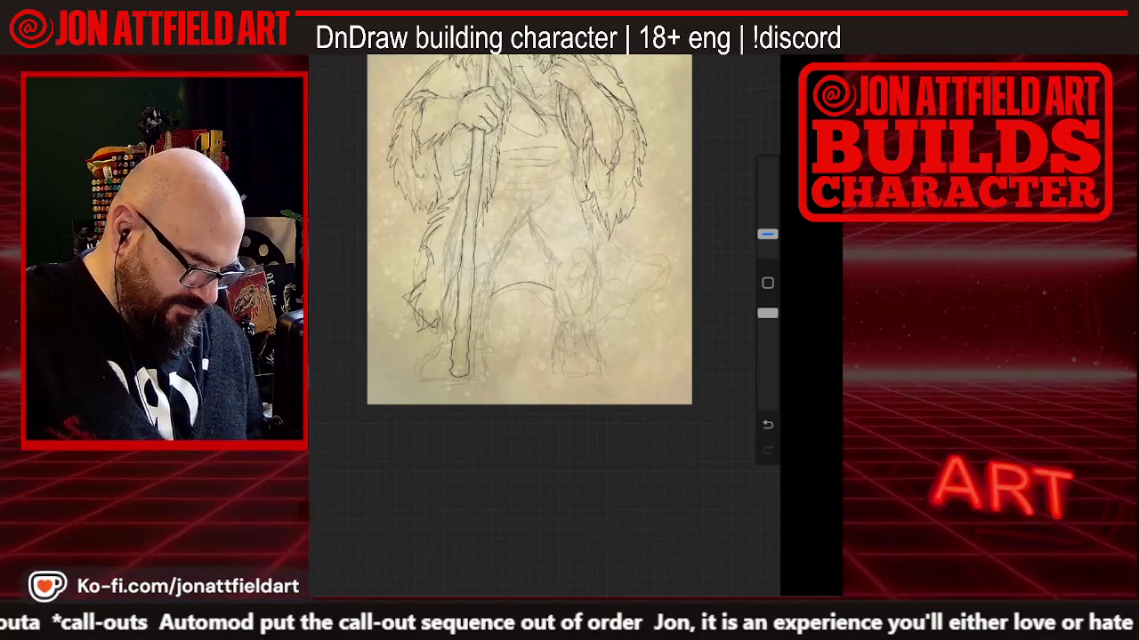
scroll(533, 231, "up", 1)
scroll(547, 241, "up", 2)
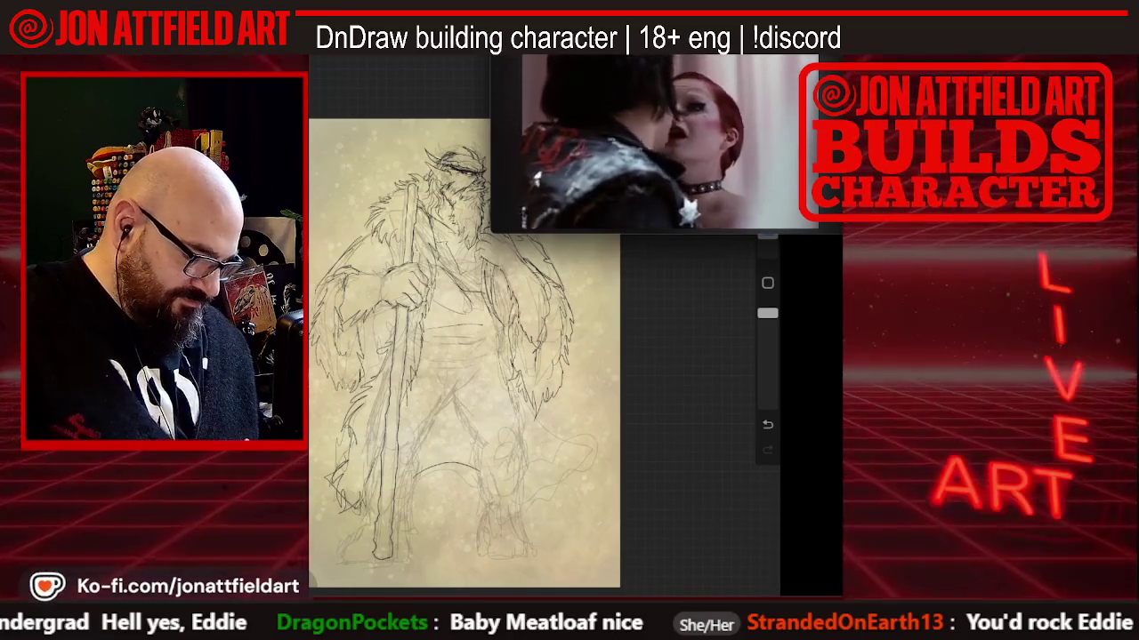
scroll(463, 355, "up", 3)
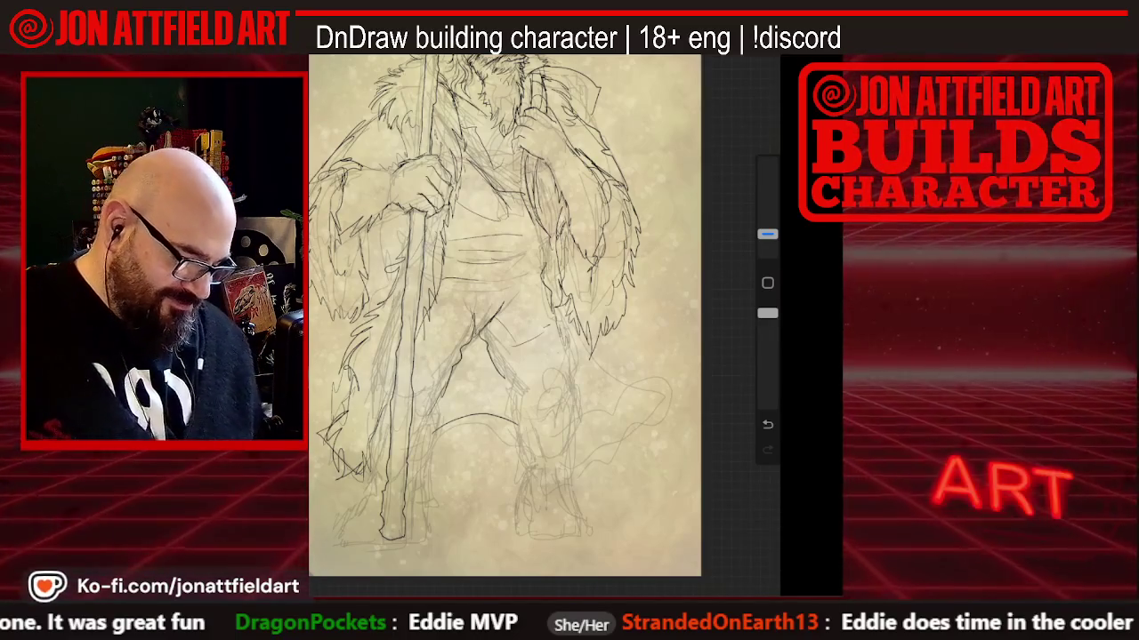
Ink the staff, fur coat outline and legs over the pencil lines
scroll(521, 303, "up", 2)
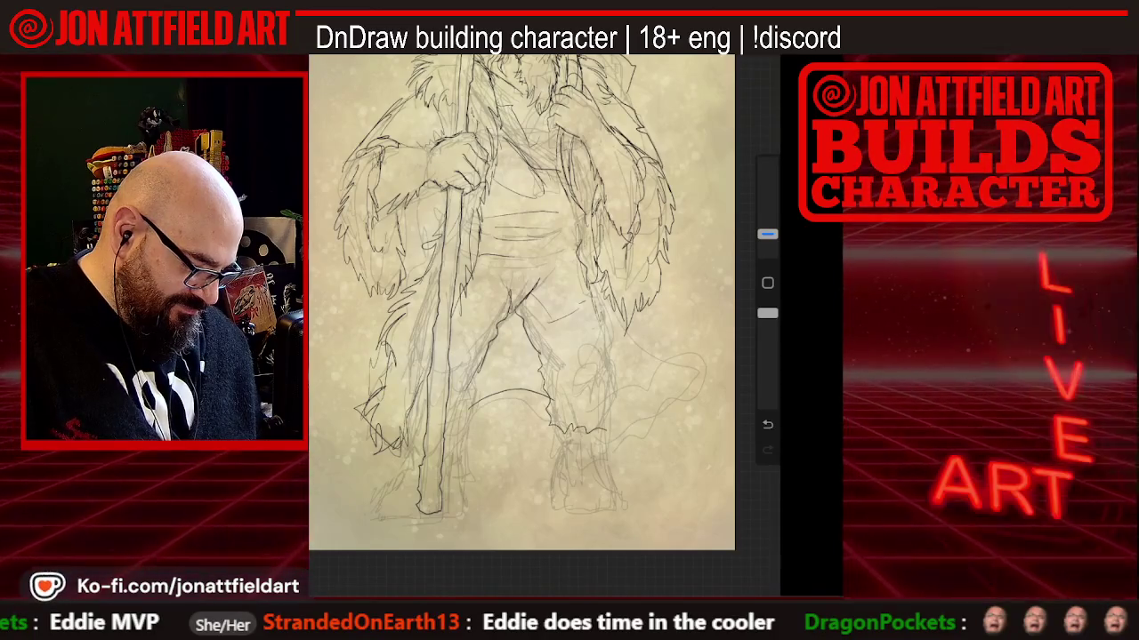
Undo the misplaced stroke and ink the jagged lower hem on the coat's right side
scroll(542, 311, "up", 3)
scroll(542, 302, "down", 2)
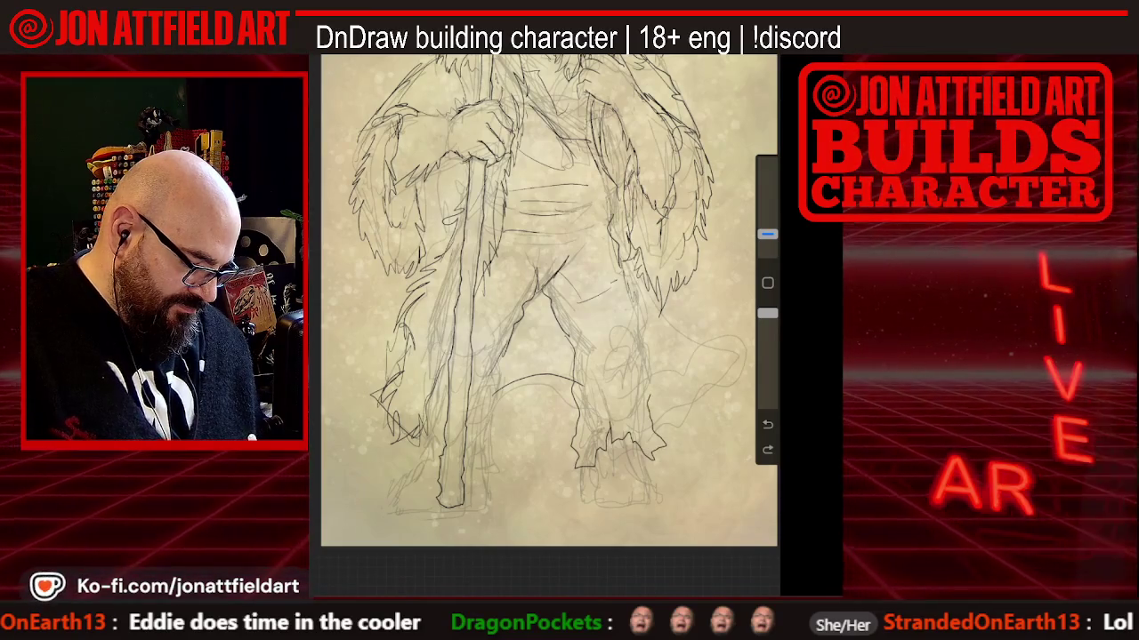
left_click_drag(641, 327, 640, 354)
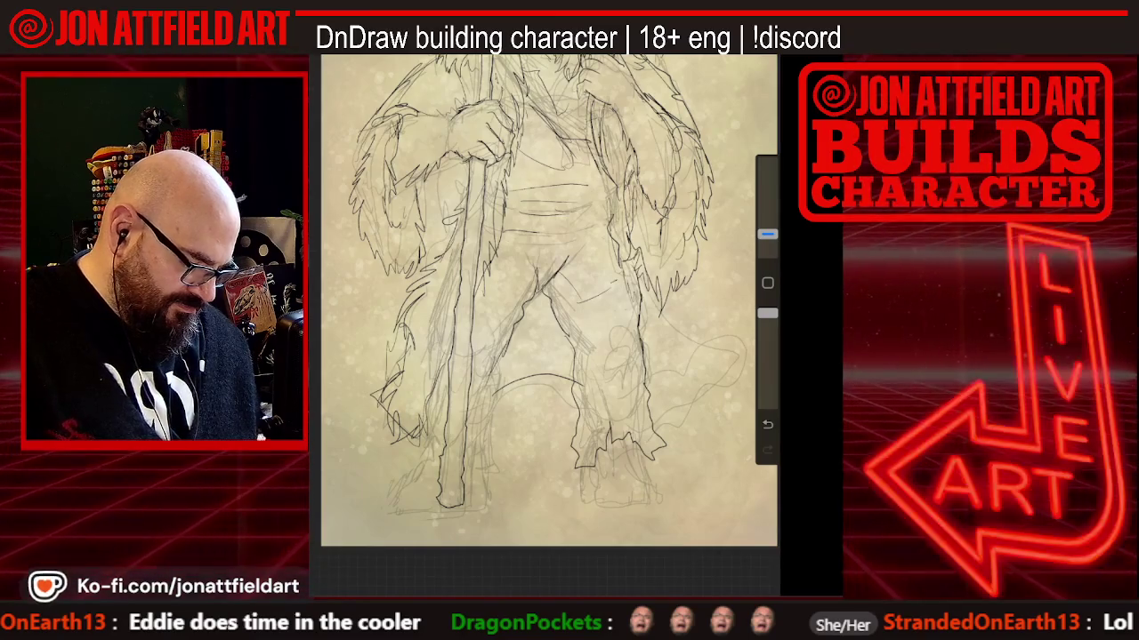
scroll(548, 302, "down", 3)
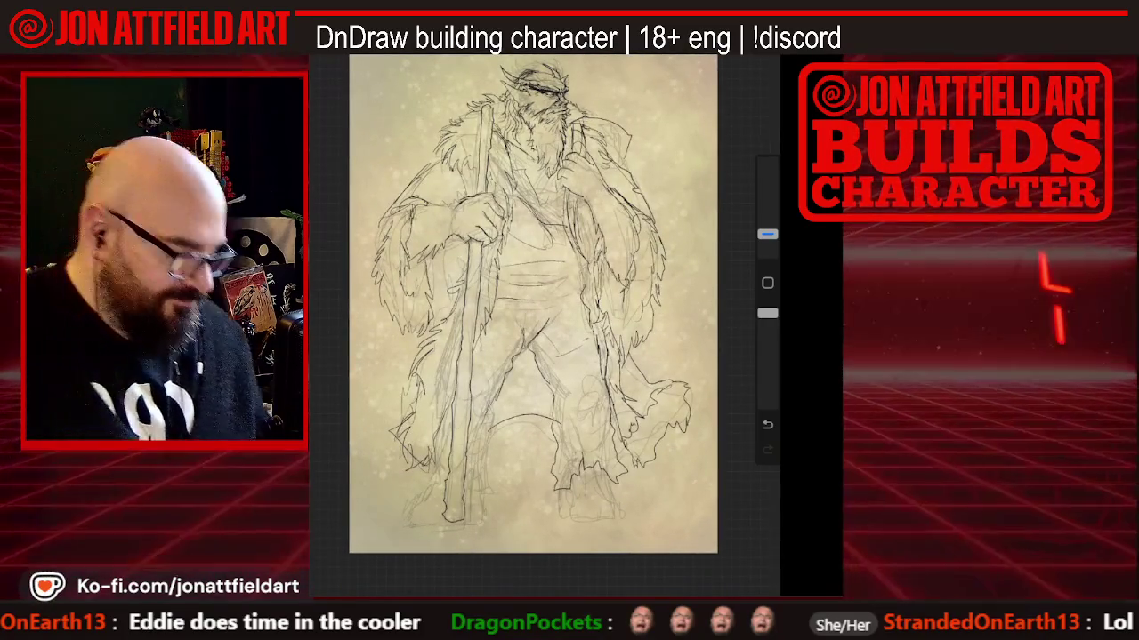
scroll(542, 303, "up", 2)
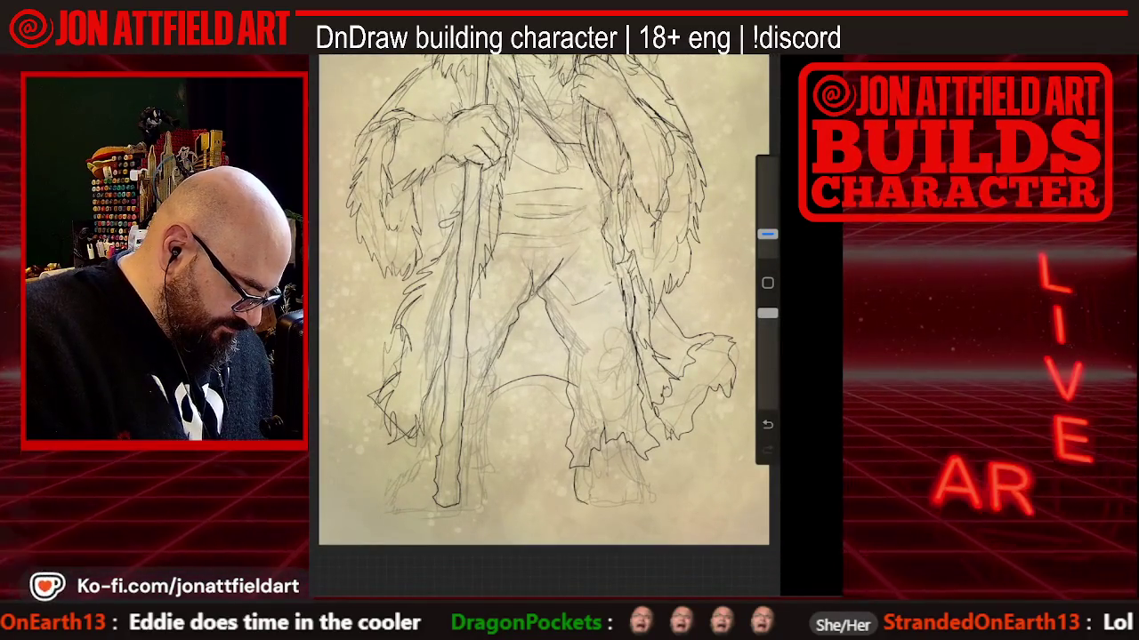
Ink the right foot's claws and a ground line beneath it
left_click_drag(659, 480, 658, 496)
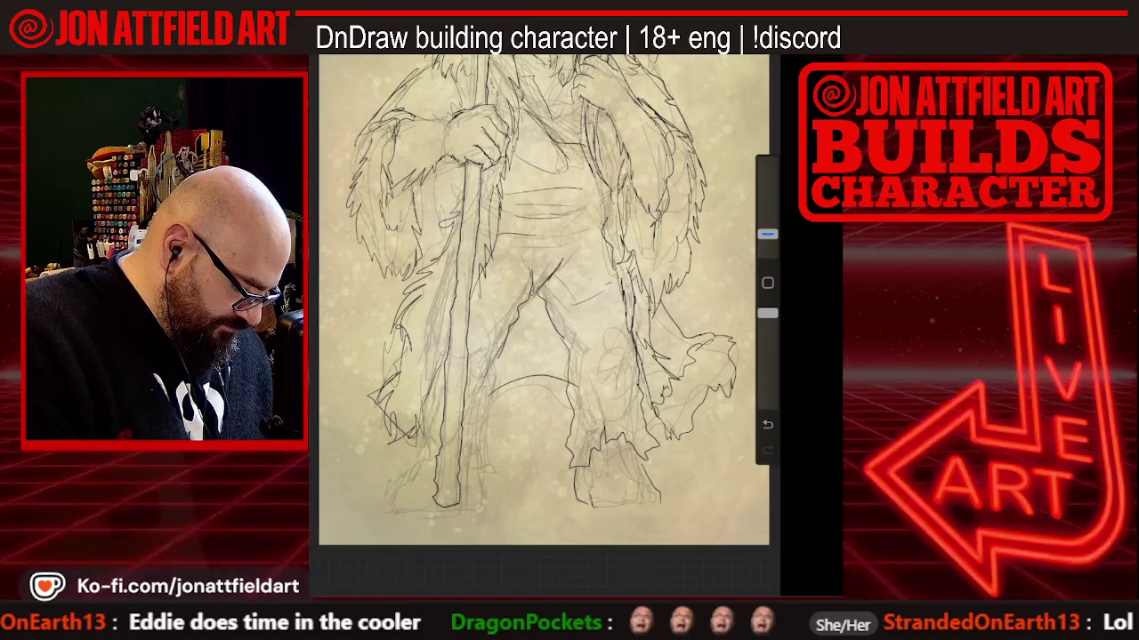
left_click_drag(591, 505, 673, 508)
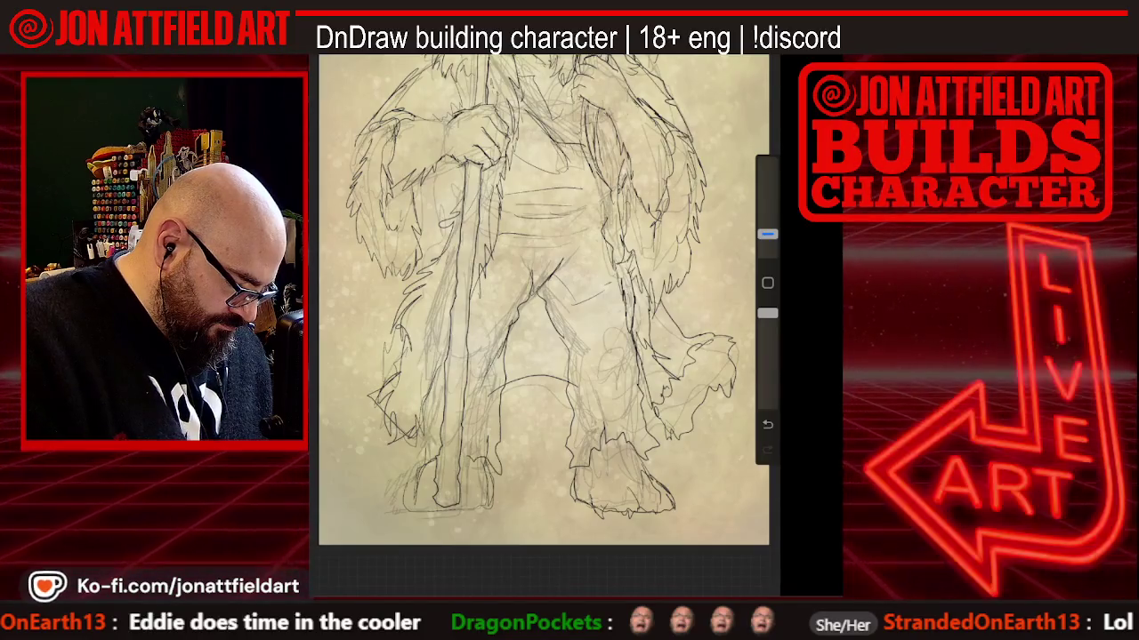
scroll(543, 300, "down", 3)
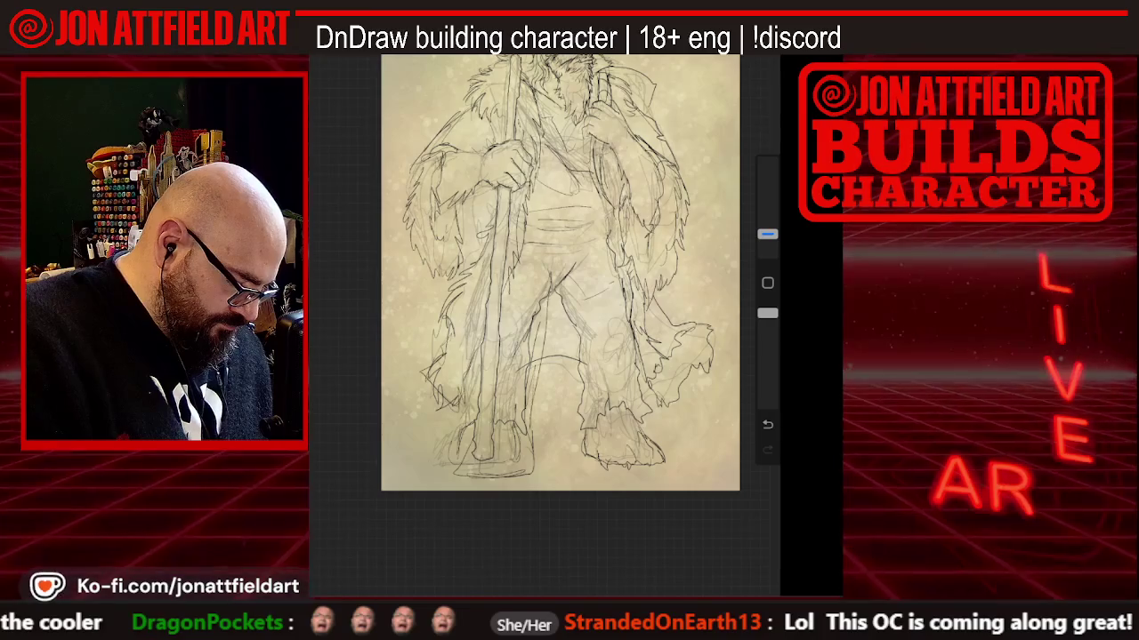
scroll(559, 272, "down", 2)
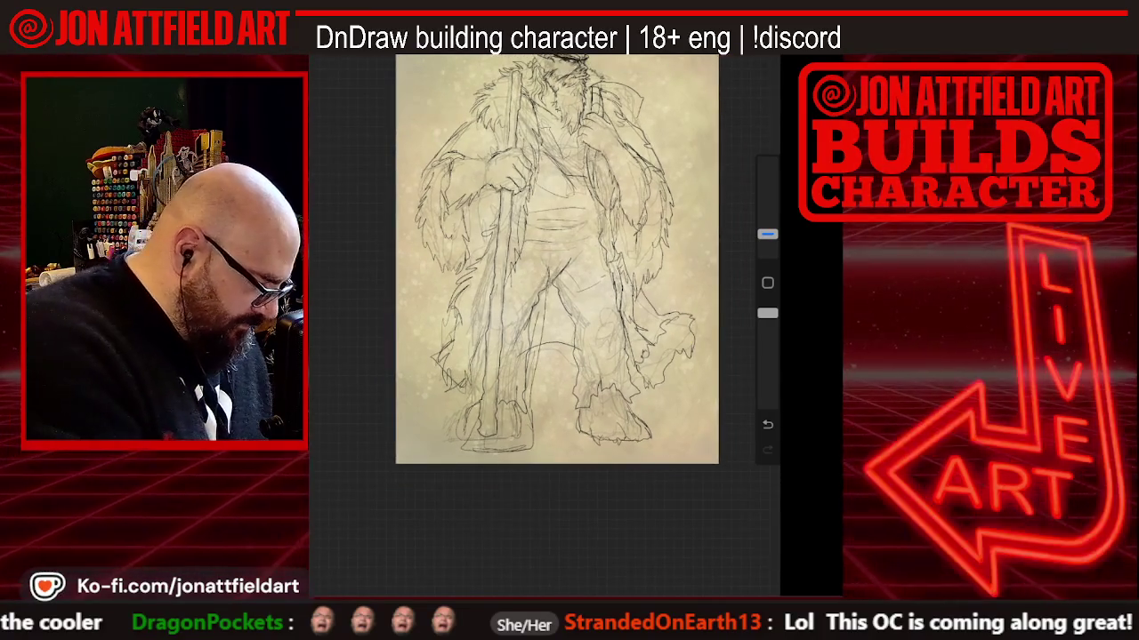
Raise the brush-size slider to make the brush noticeably larger
left_click_drag(766, 234, 767, 163)
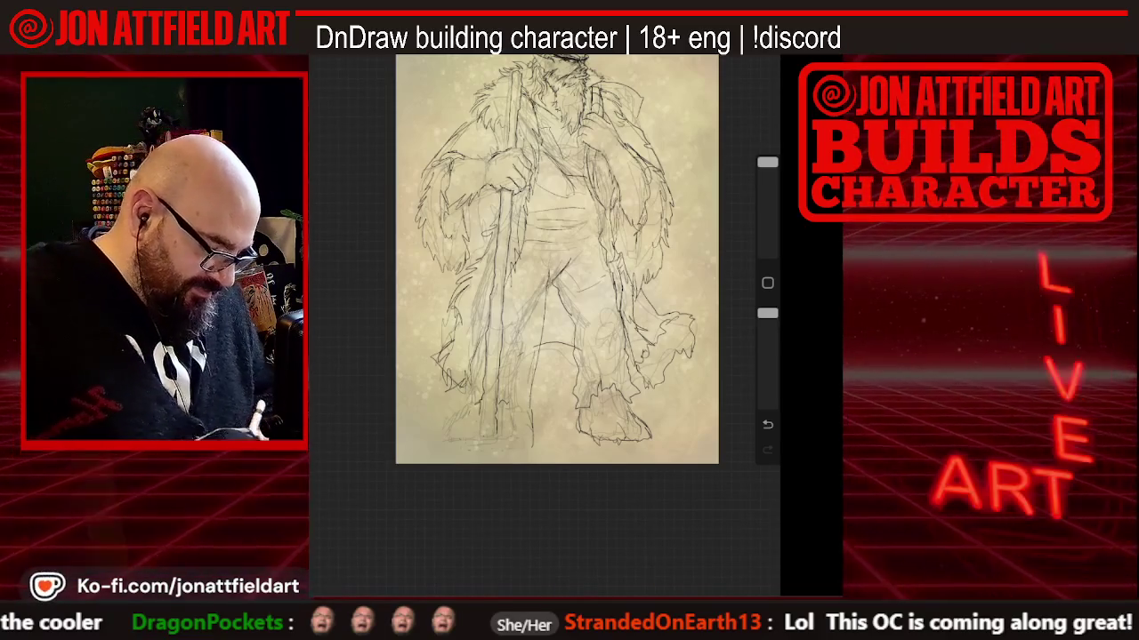
With a smaller brush, trace the lower legs, ragged coat hem and clawed feet
scroll(556, 266, "up", 5)
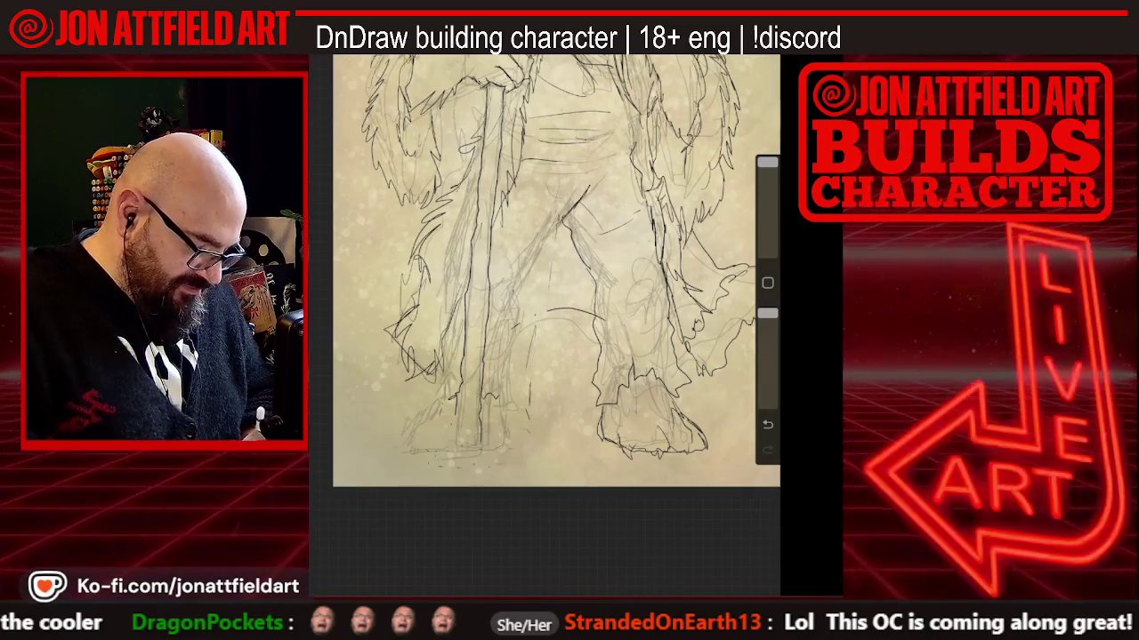
left_click_drag(767, 163, 767, 234)
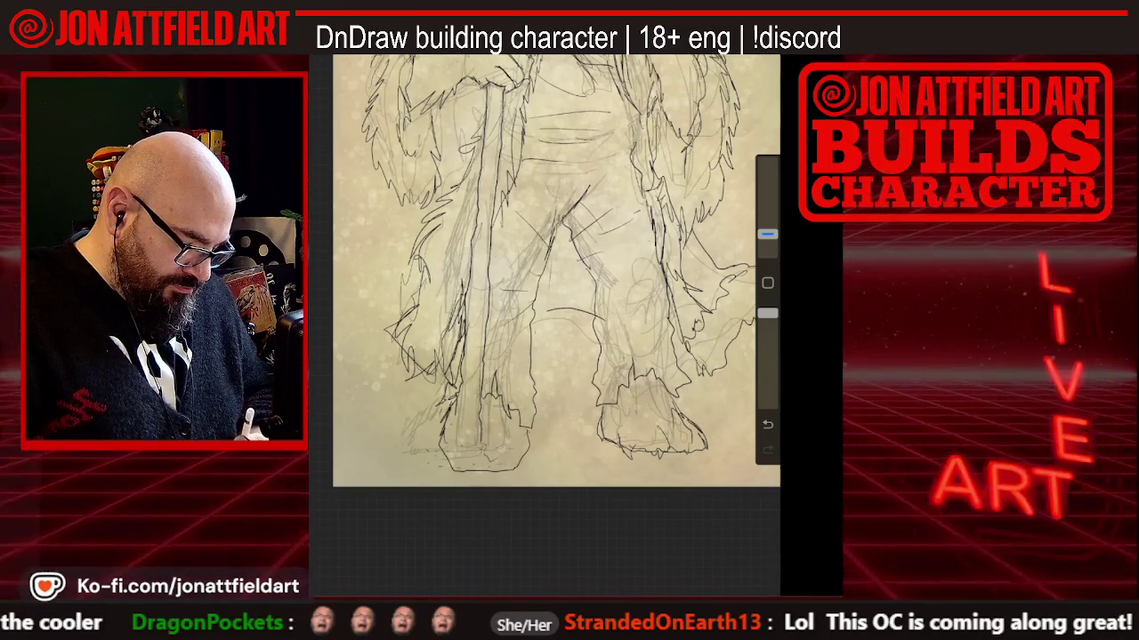
scroll(556, 267, "down", 3)
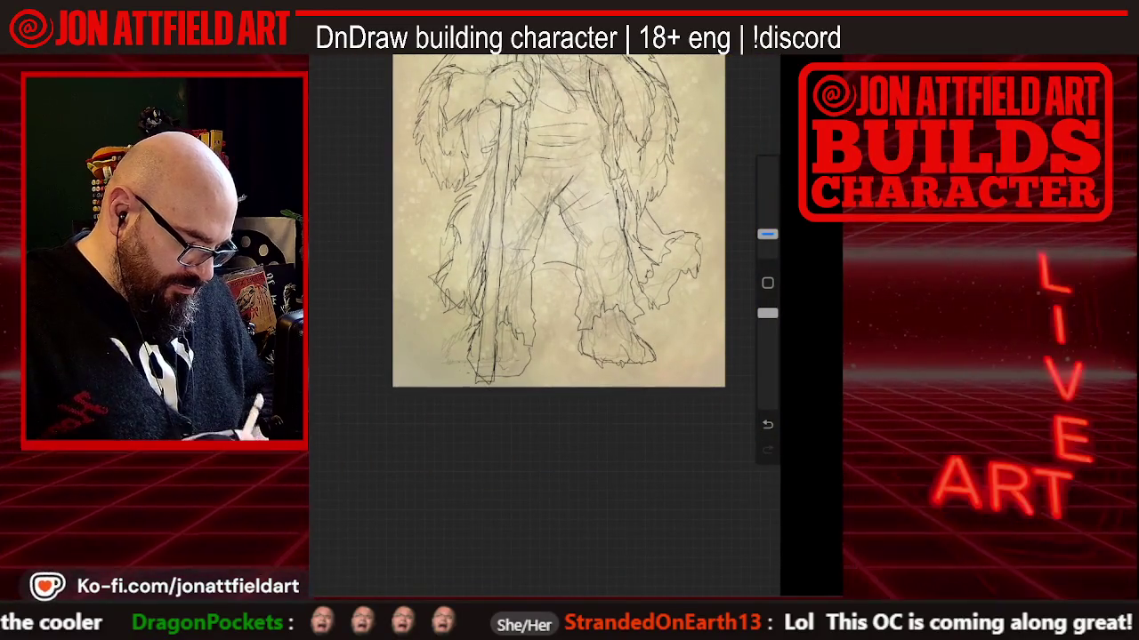
scroll(558, 220, "down", 2)
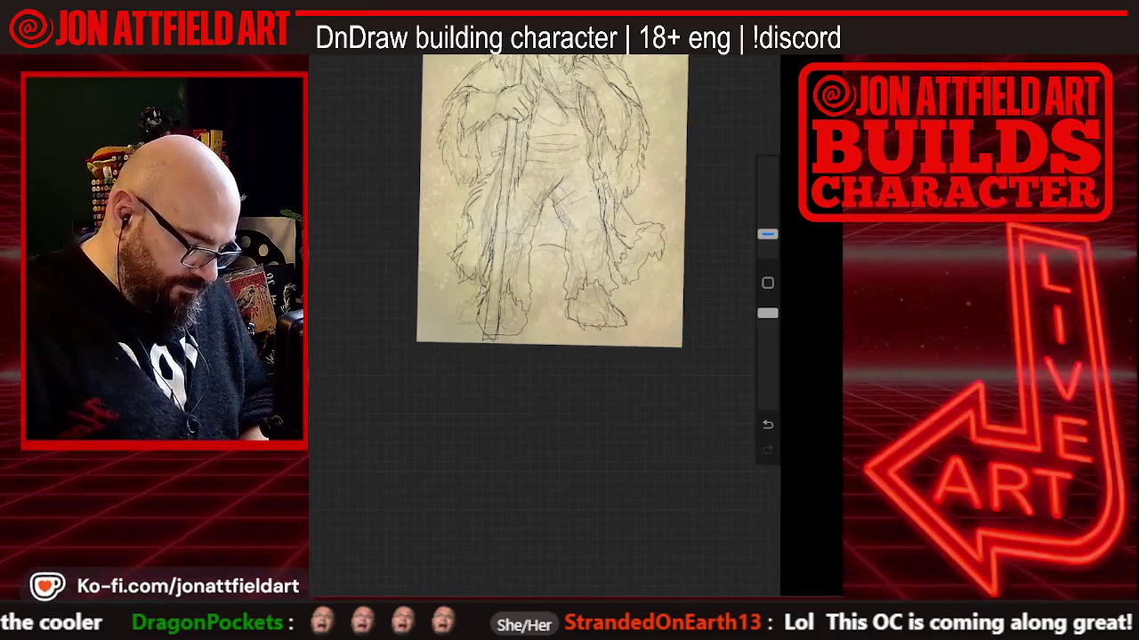
scroll(551, 200, "up", 2)
scroll(542, 262, "up", 2)
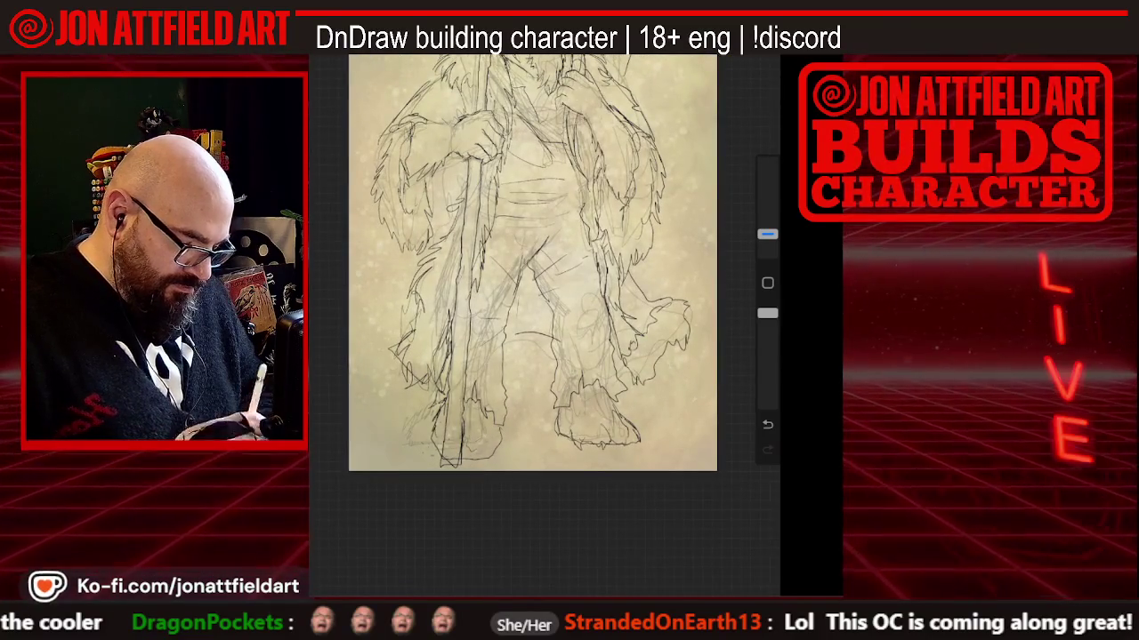
scroll(532, 263, "down", 2)
scroll(524, 253, "down", 2)
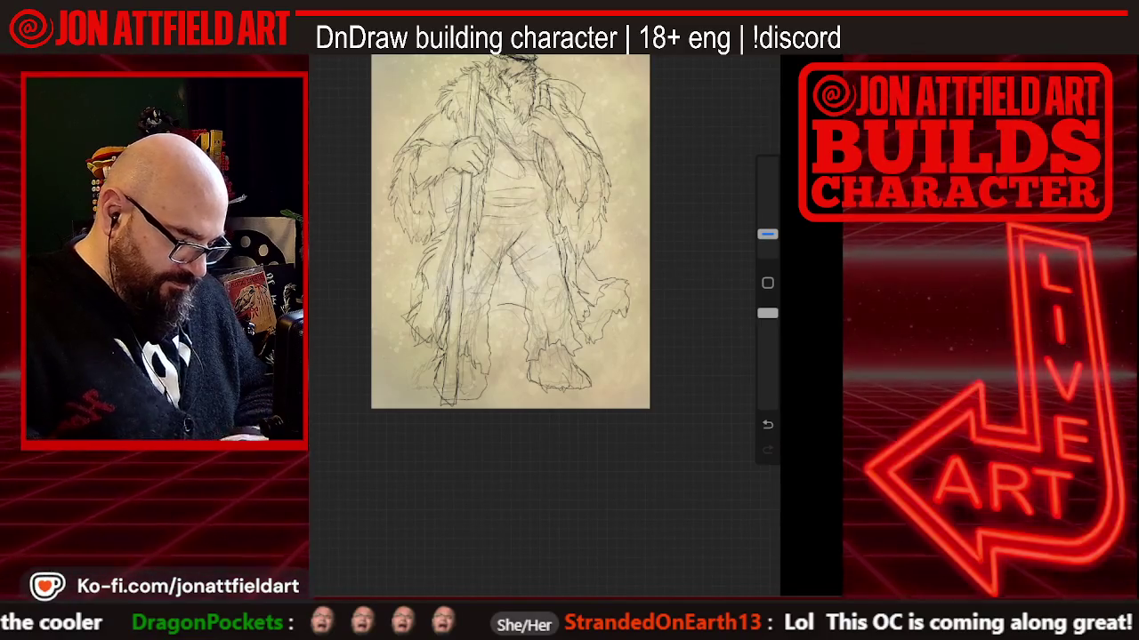
scroll(533, 267, "up", 5)
scroll(542, 312, "up", 2)
left_click_drag(767, 234, 767, 163)
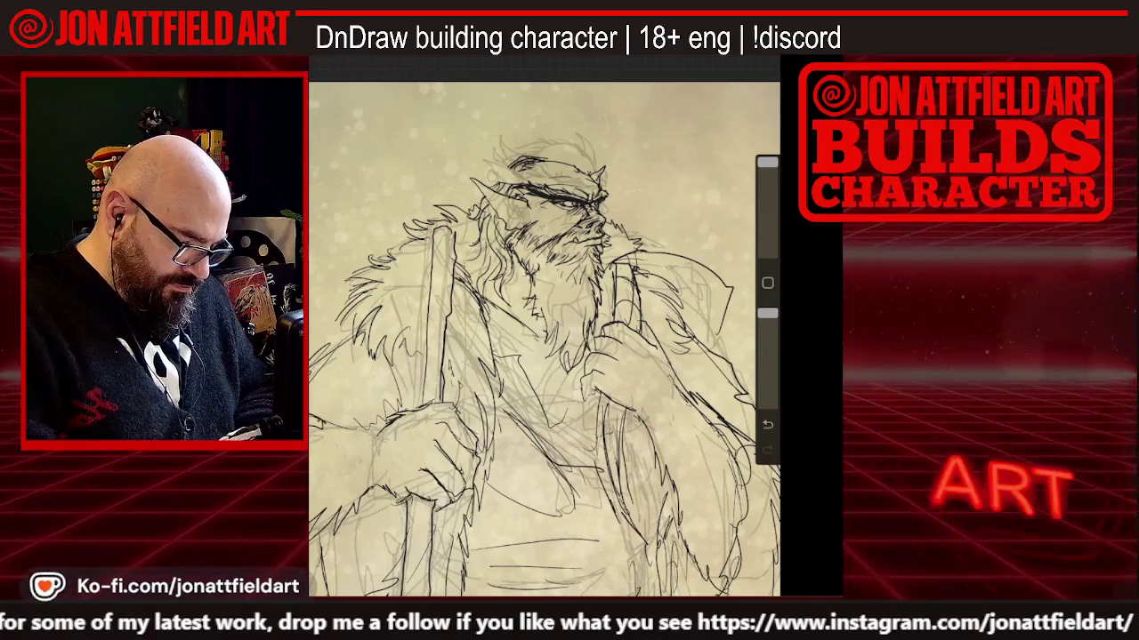
Ink the horns, beard and fur collar finely, undoing and restoring one stroke
left_click_drag(767, 163, 766, 234)
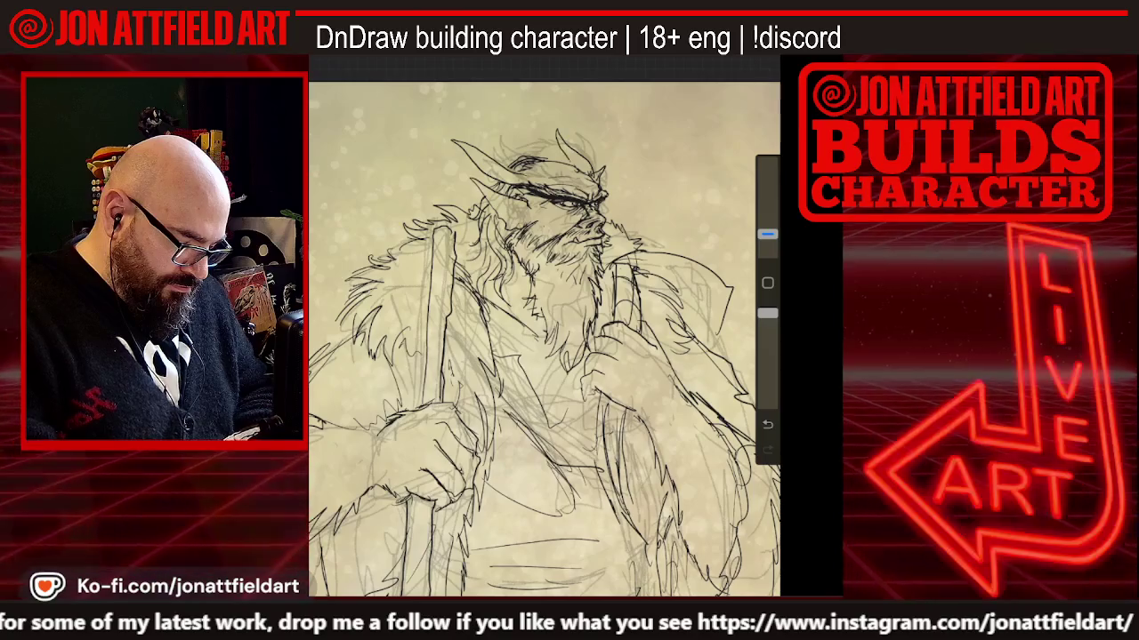
scroll(545, 338, "down", 2)
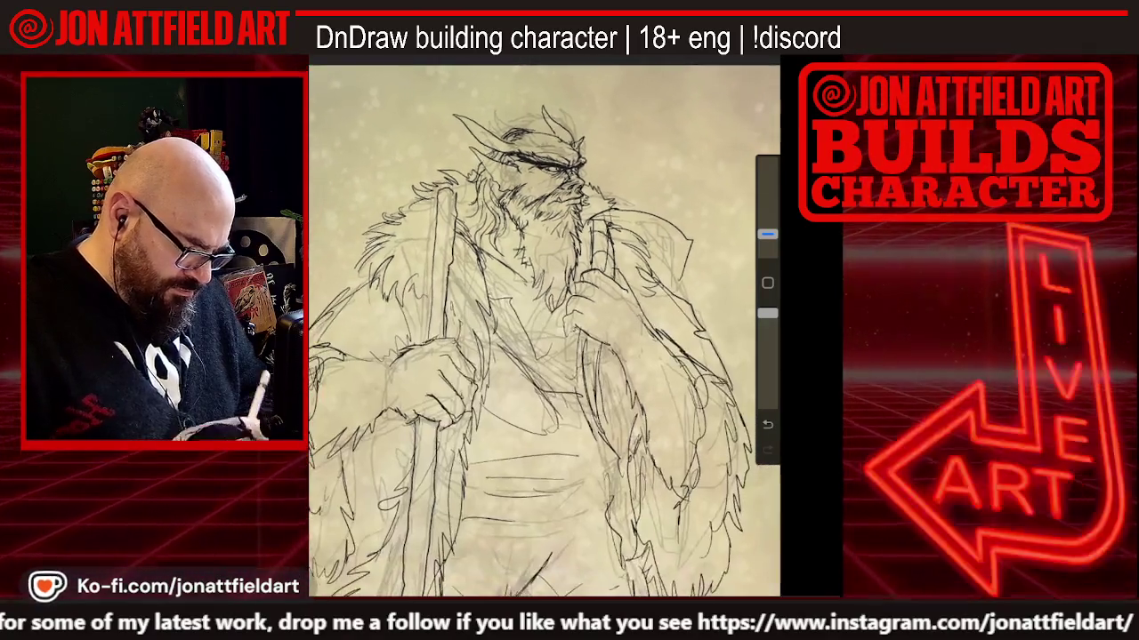
scroll(545, 329, "up", 3)
key("ctrl+z")
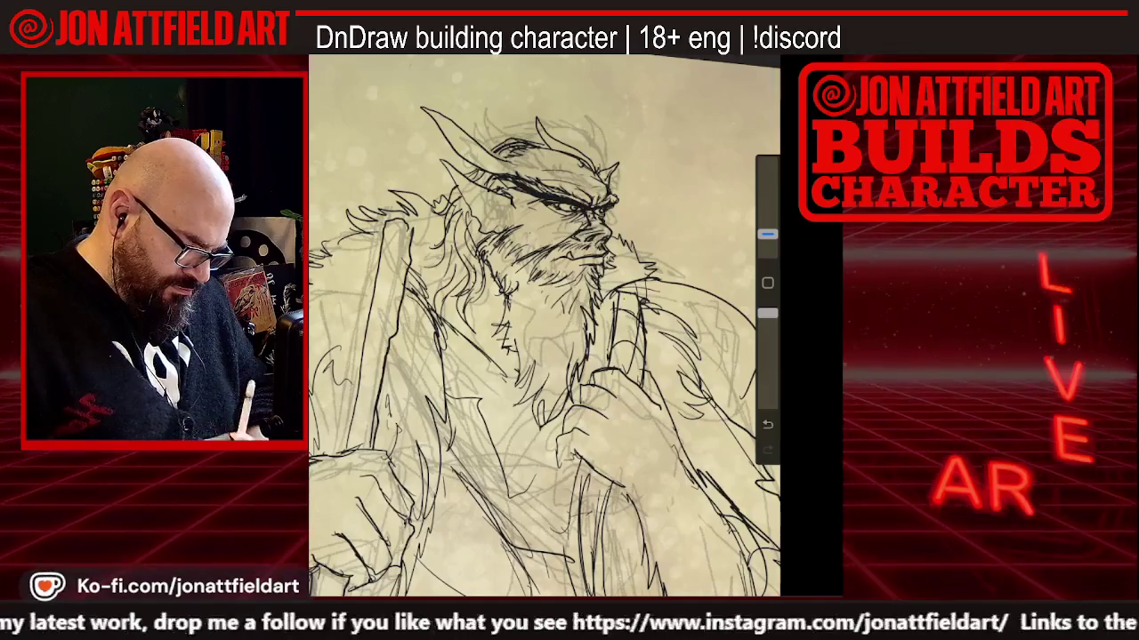
scroll(545, 329, "down", 1)
key("ctrl+shift+z")
scroll(545, 329, "down", 3)
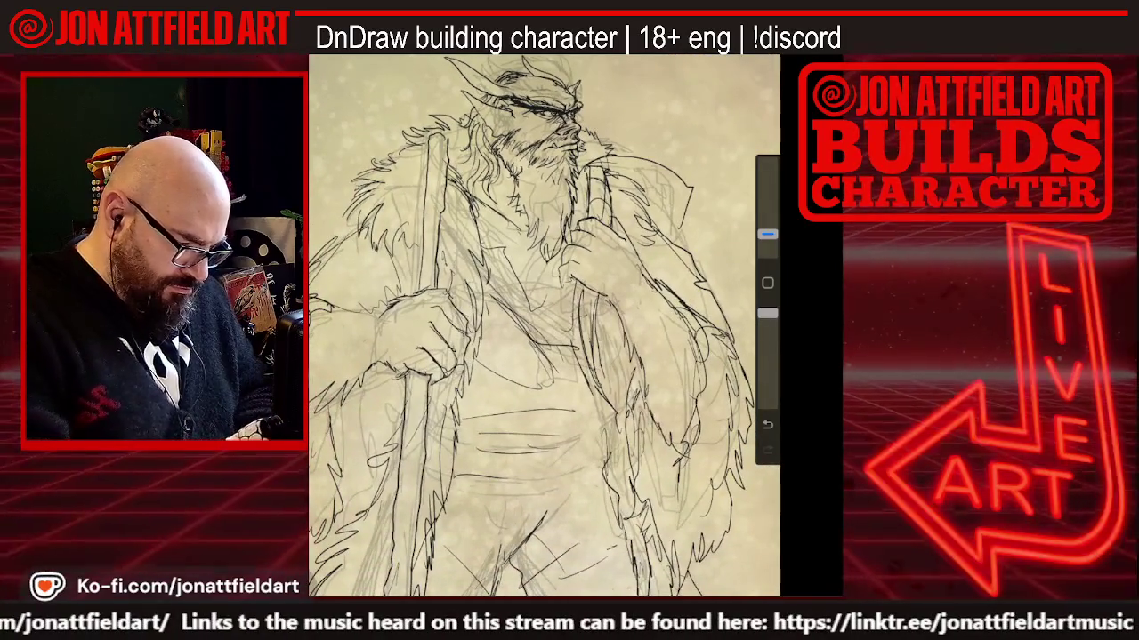
left_click_drag(767, 234, 766, 163)
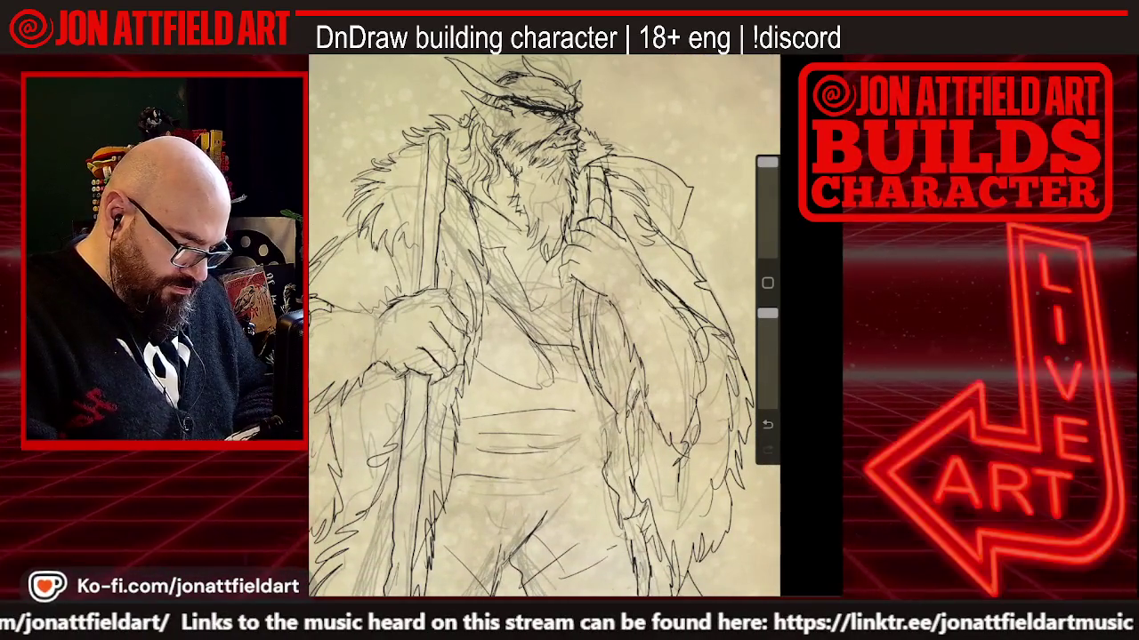
scroll(544, 330, "down", 1)
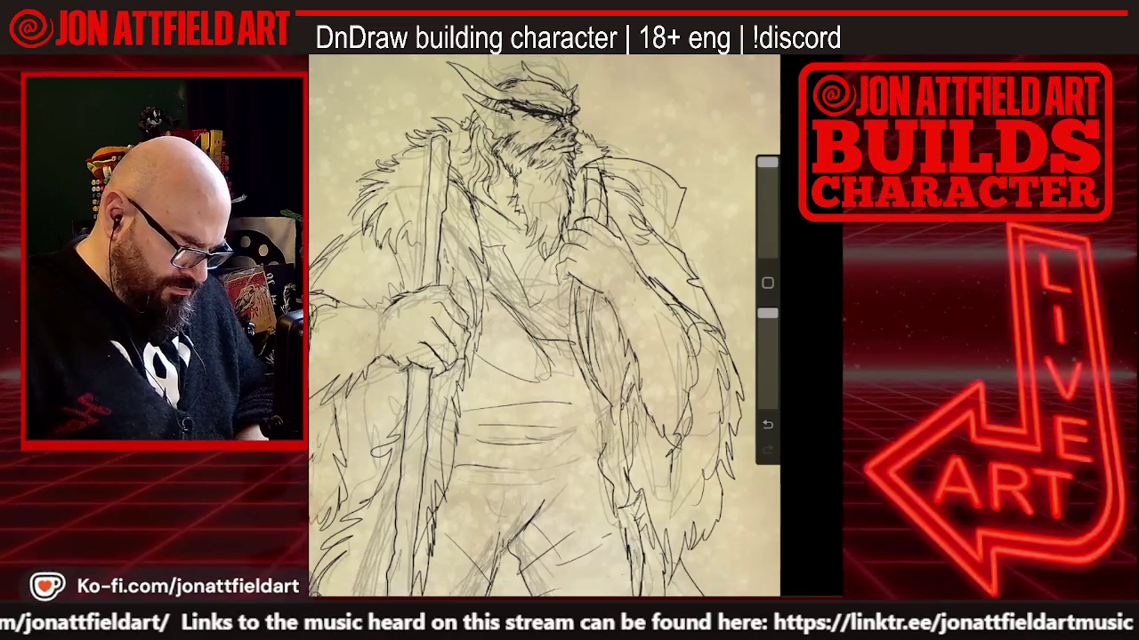
scroll(545, 329, "down", 2)
scroll(544, 302, "down", 2)
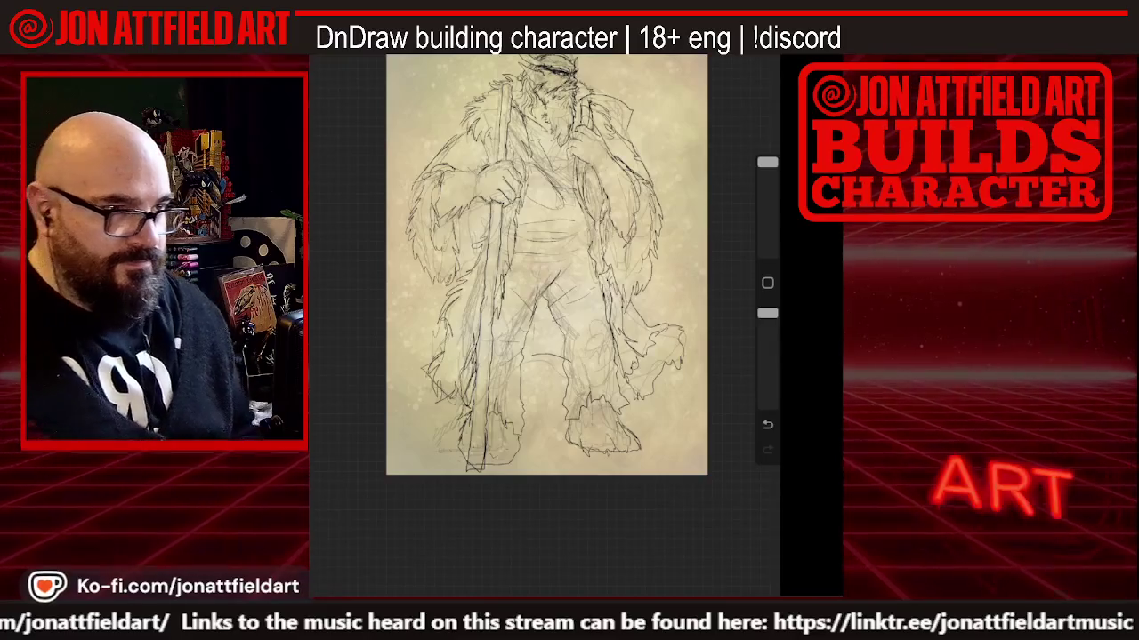
Frame the whole figure and trace the staff and remaining coat and leg outlines
scroll(544, 320, "up", 3)
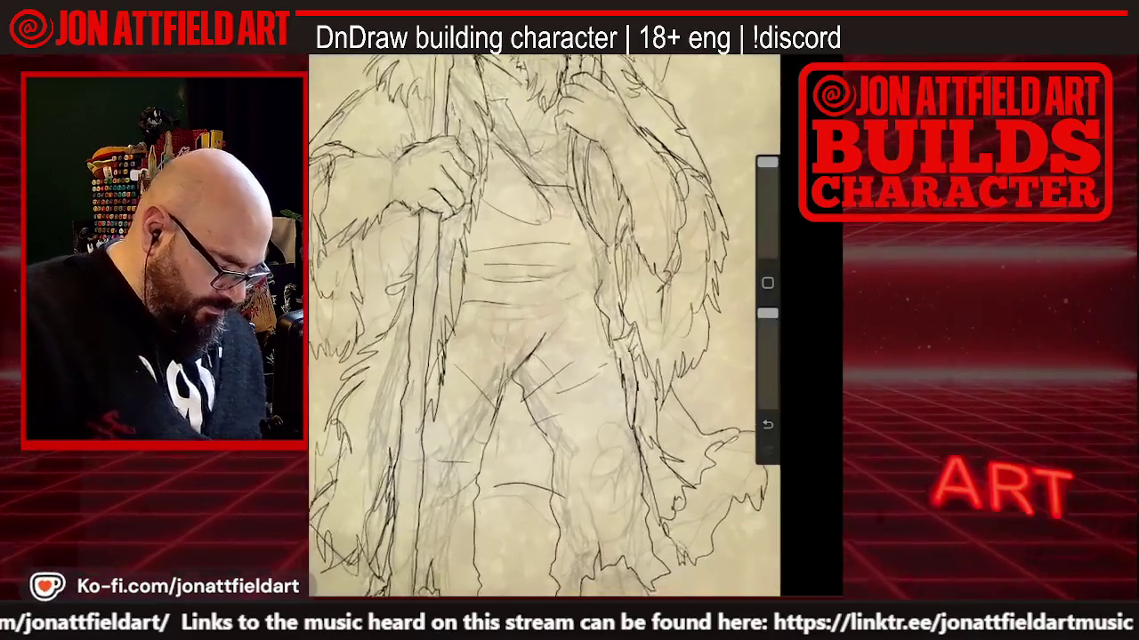
scroll(543, 325, "down", 1)
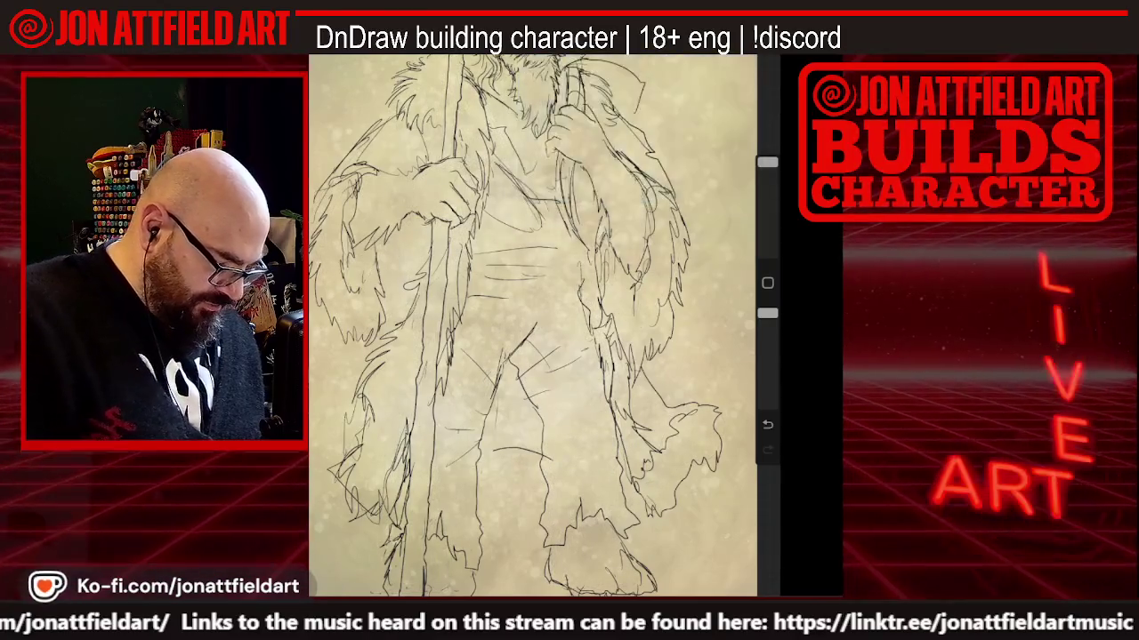
scroll(534, 320, "down", 2)
scroll(516, 298, "down", 1)
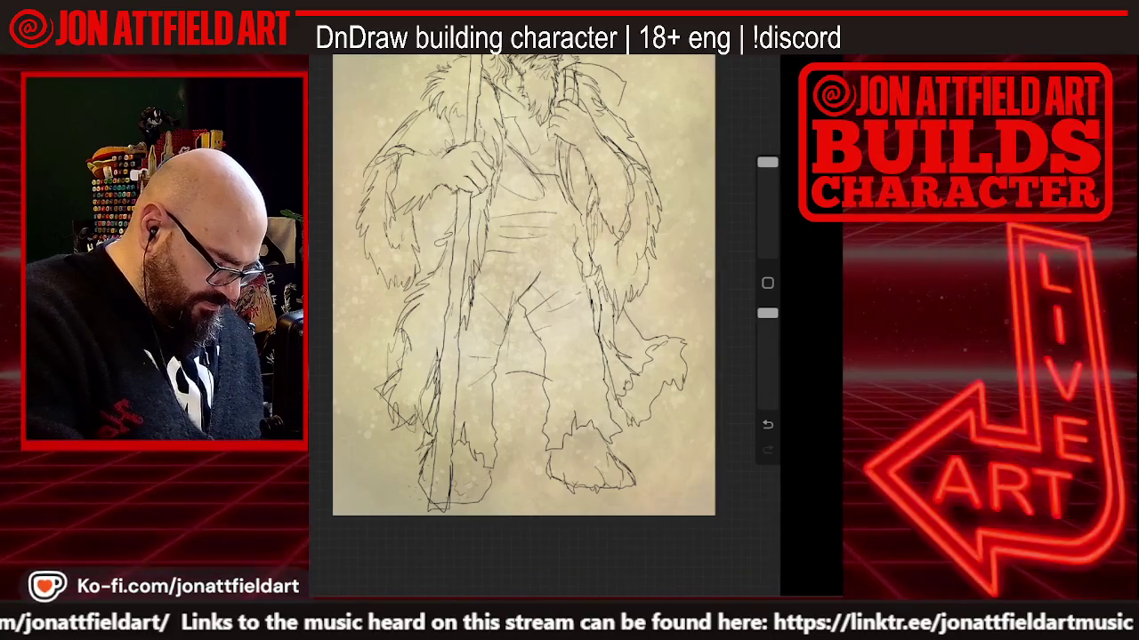
left_click_drag(767, 163, 767, 234)
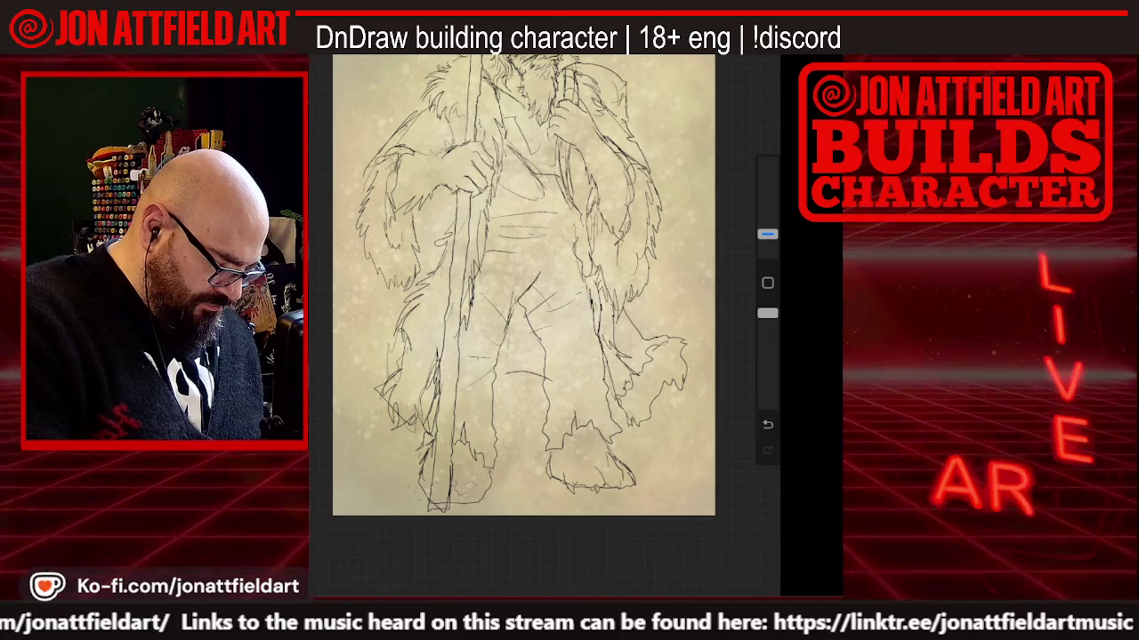
left_click_drag(523, 284, 546, 240)
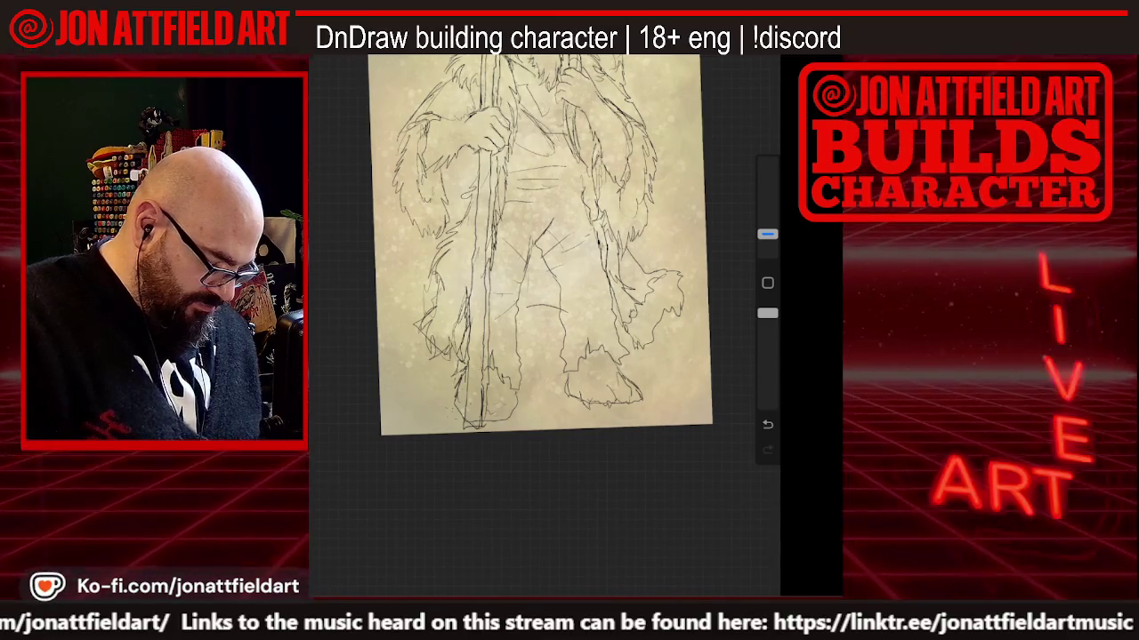
key("ctrl+z")
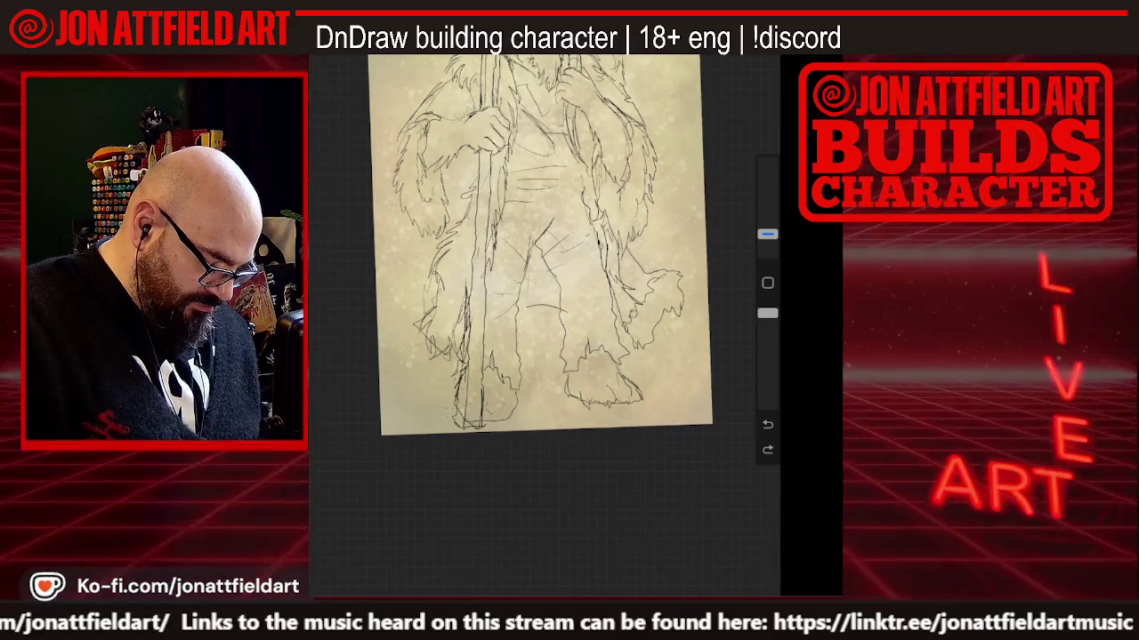
key("ctrl+shift+z")
left_click_drag(766, 233, 767, 162)
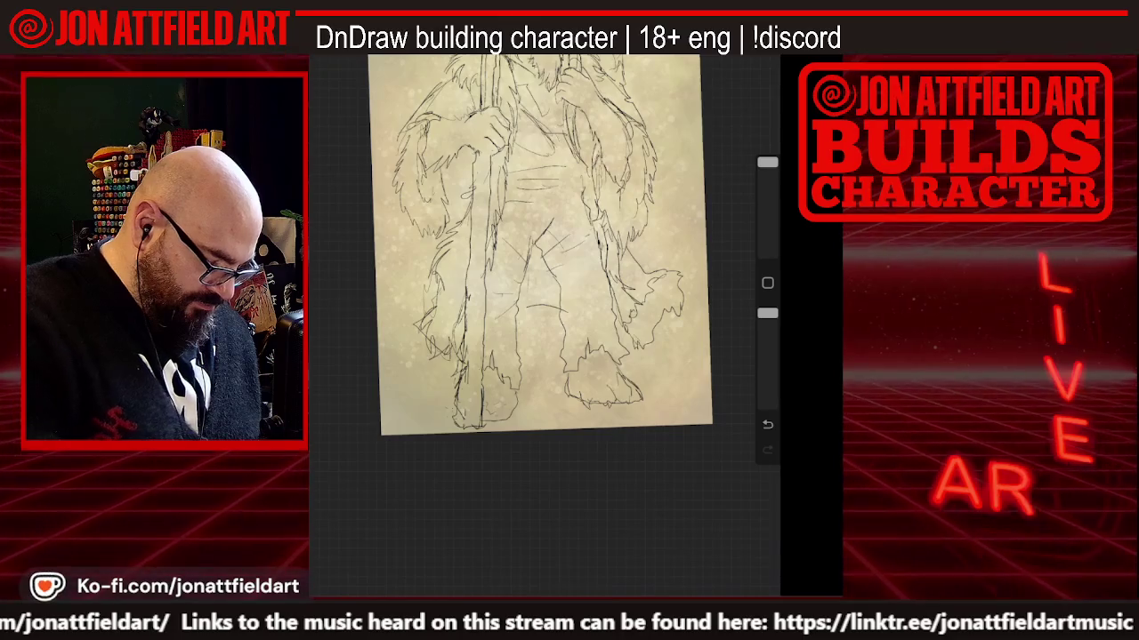
left_click_drag(768, 163, 768, 234)
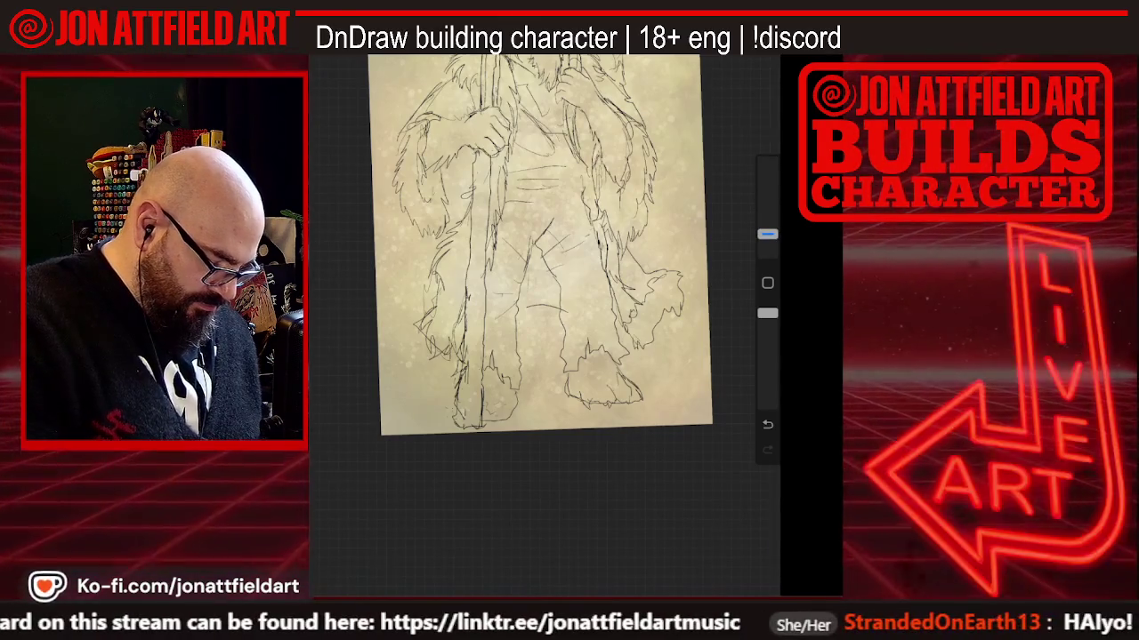
scroll(540, 245, "down", 3)
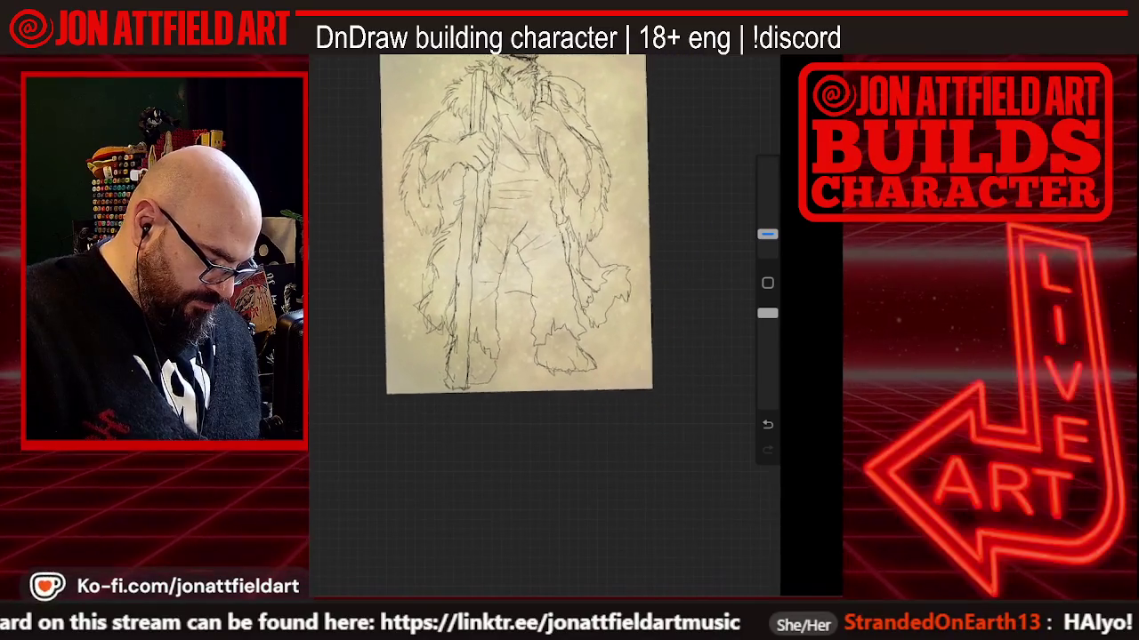
scroll(552, 320, "up", 3)
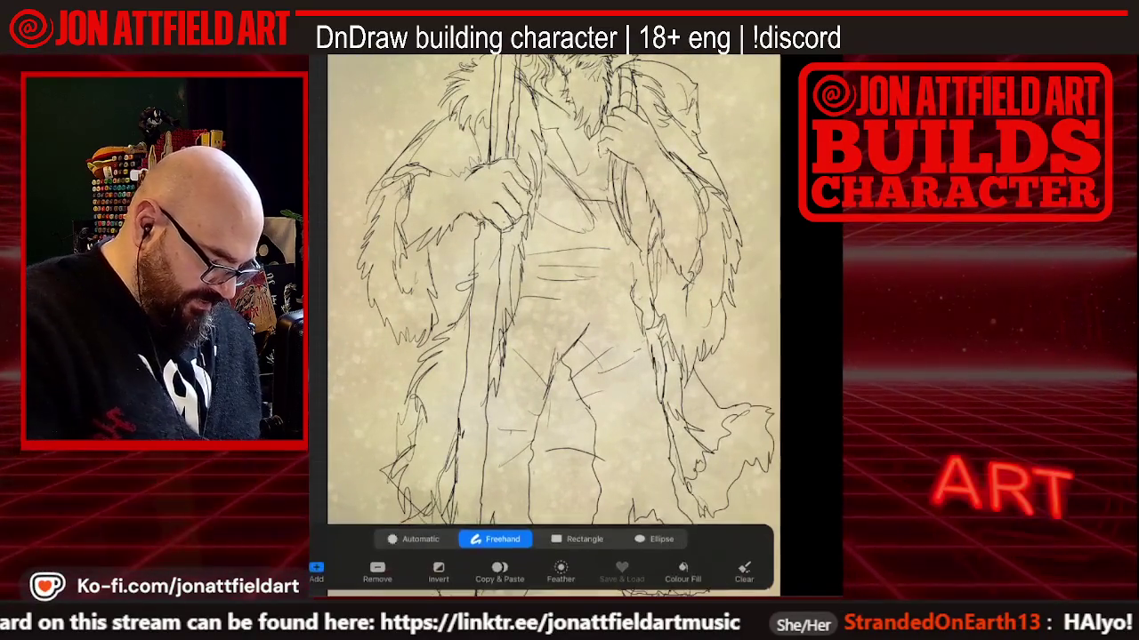
Select the staff-gripping hand, resize, nudge left and rotate it to about 111.7°, then commit
left_click_drag(485, 169, 502, 232)
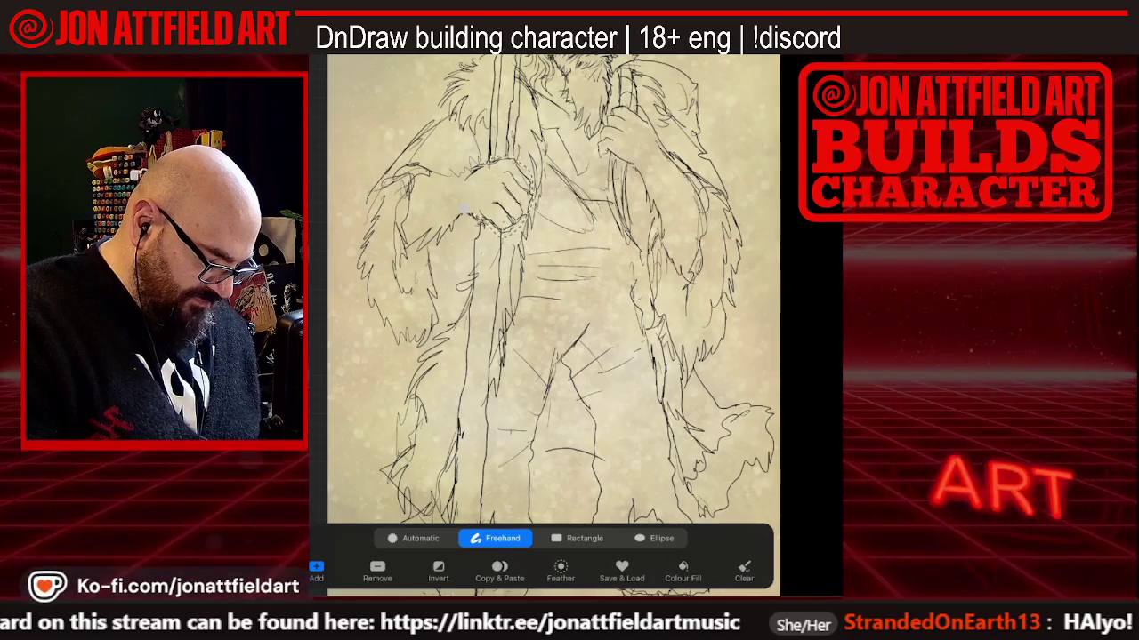
key("v")
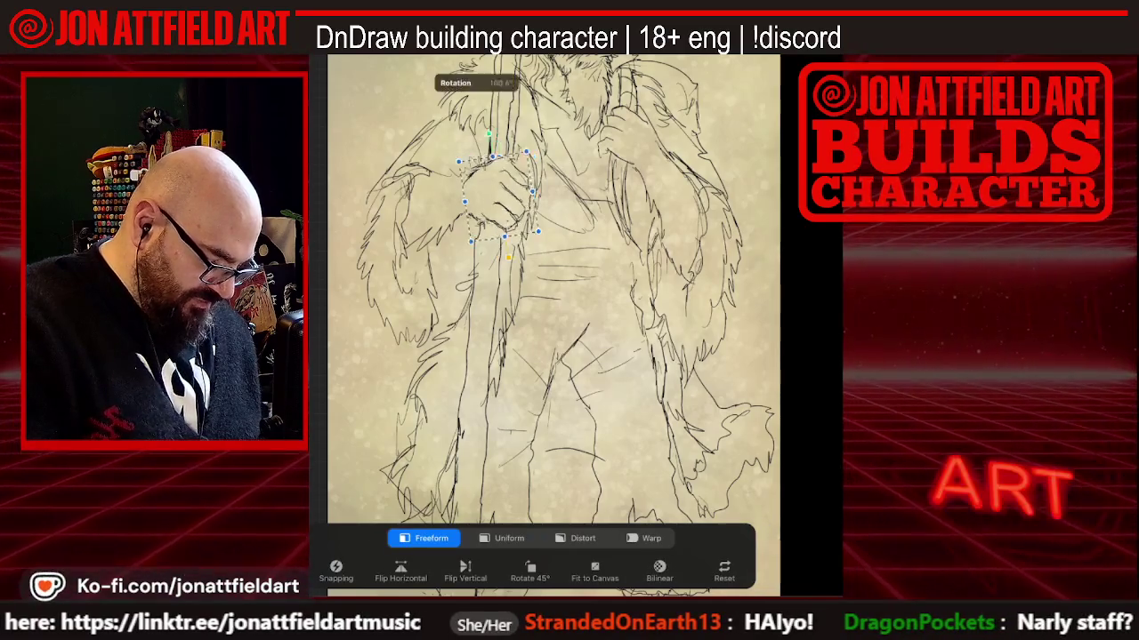
mouse_move(458, 162)
left_mouse_down()
mouse_move(452, 171)
mouse_move(483, 139)
left_mouse_up()
left_click_drag(494, 191, 491, 193)
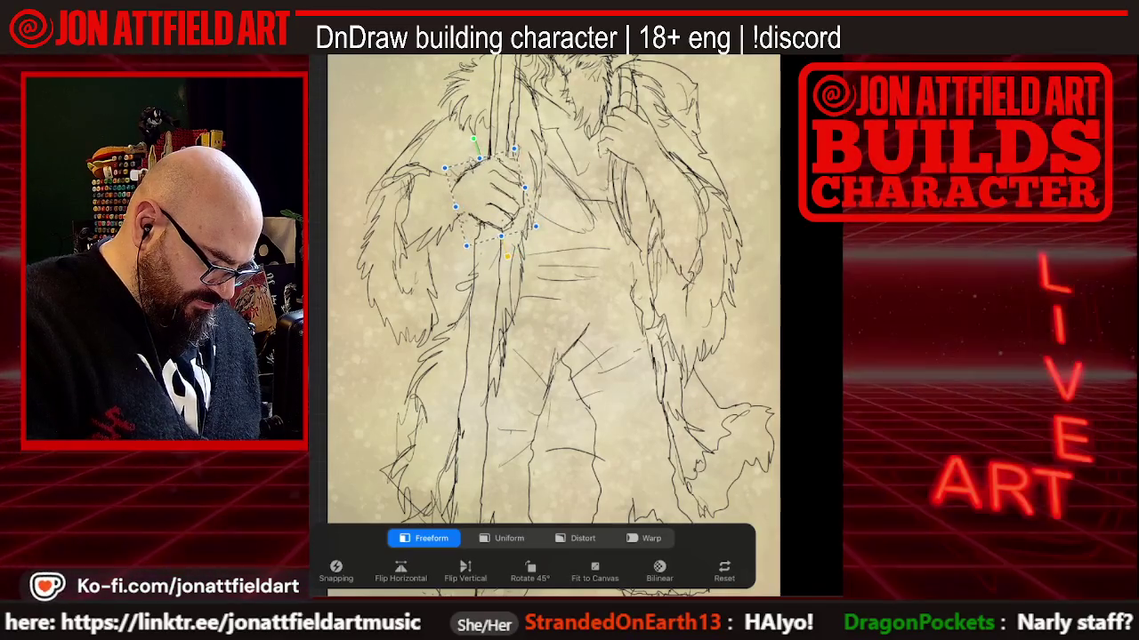
left_click_drag(473, 138, 468, 144)
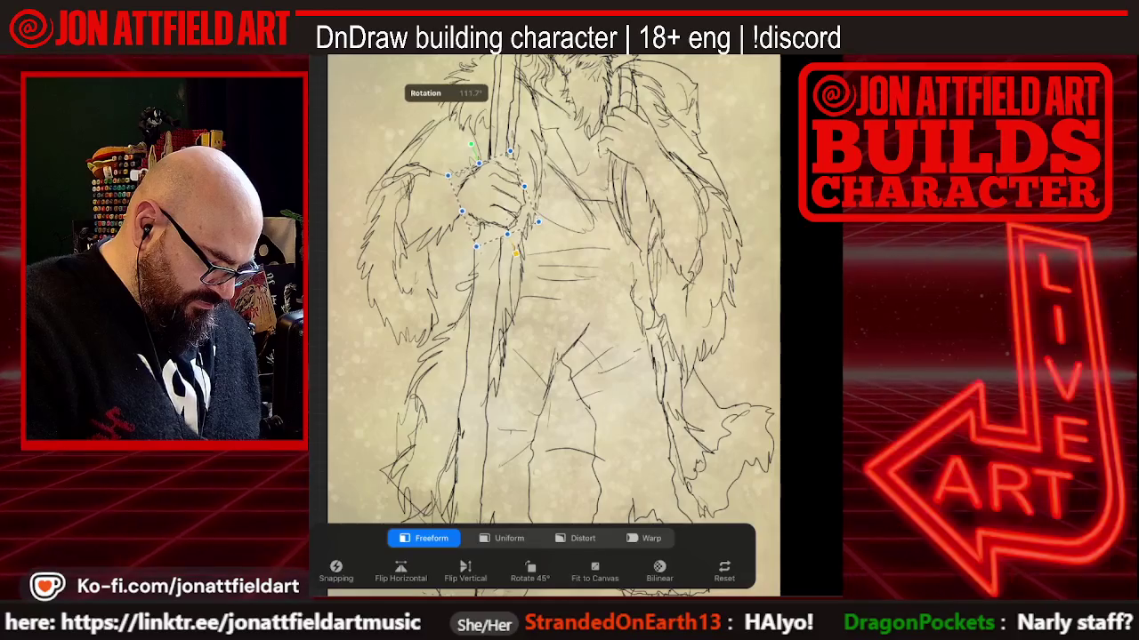
key("Return")
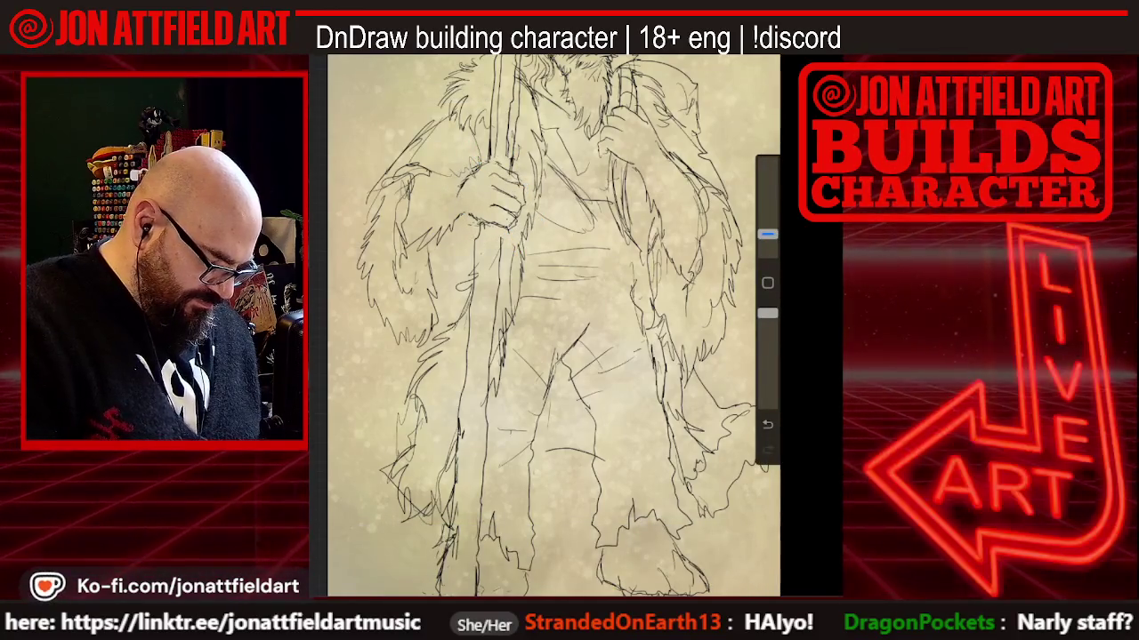
Uniformly shrink the whole drawing so the full figure fits on the parchment page
scroll(551, 320, "down", 3)
scroll(552, 320, "down", 3)
scroll(552, 320, "down", 2)
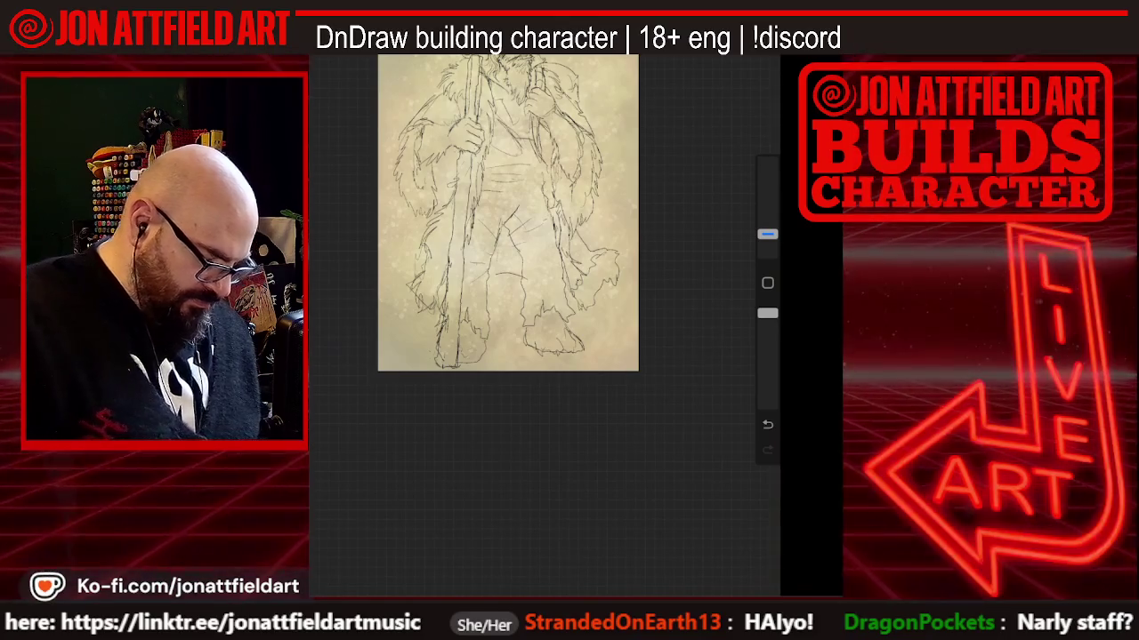
scroll(512, 285, "up", 2)
scroll(512, 285, "up", 3)
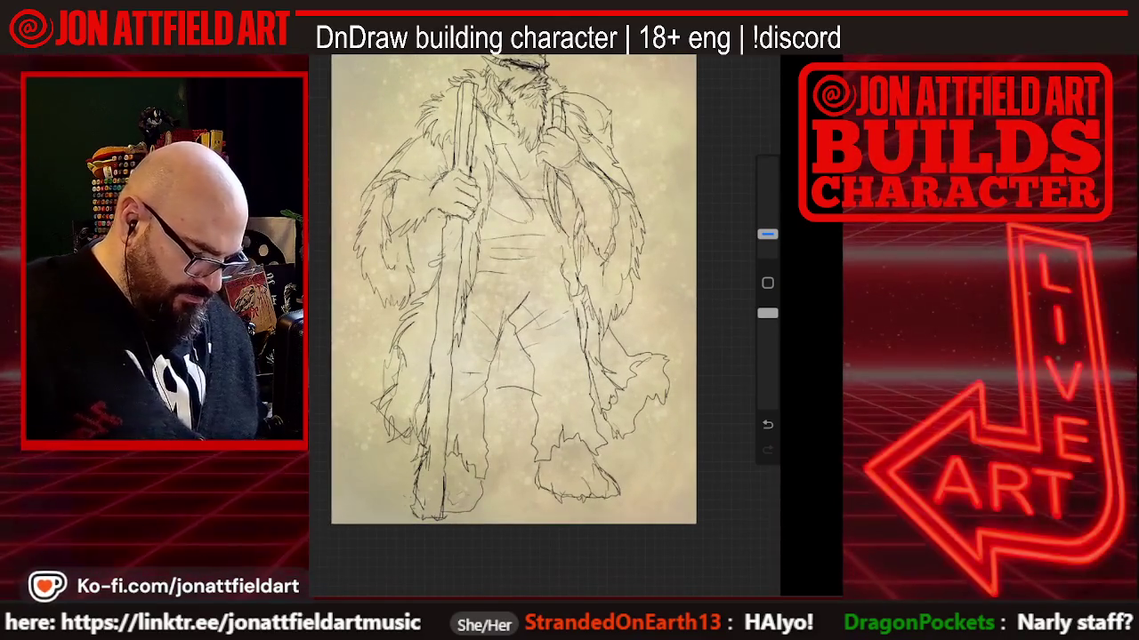
key("v")
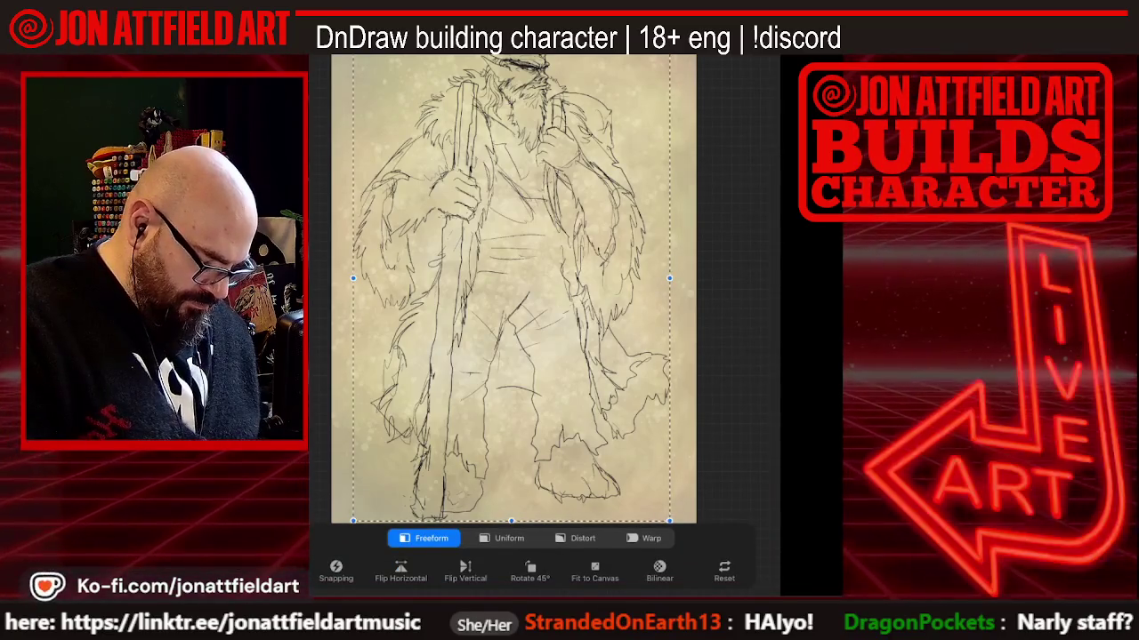
left_click(509, 538)
left_click_drag(353, 520, 362, 520)
left_click_drag(516, 521, 516, 495)
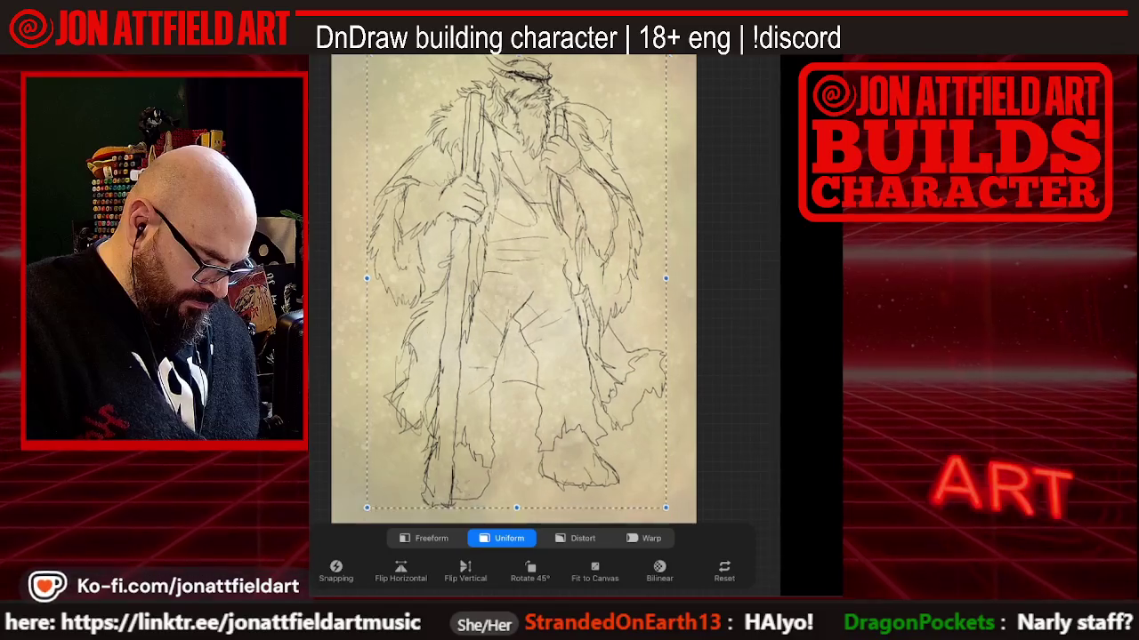
key("Return")
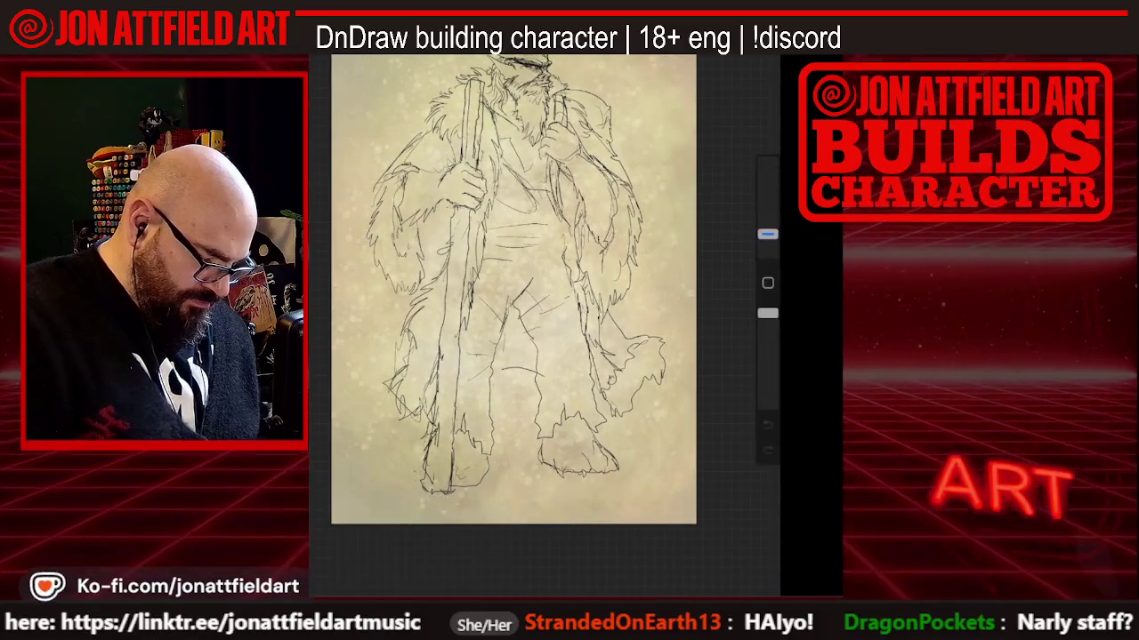
scroll(513, 311, "up", 2)
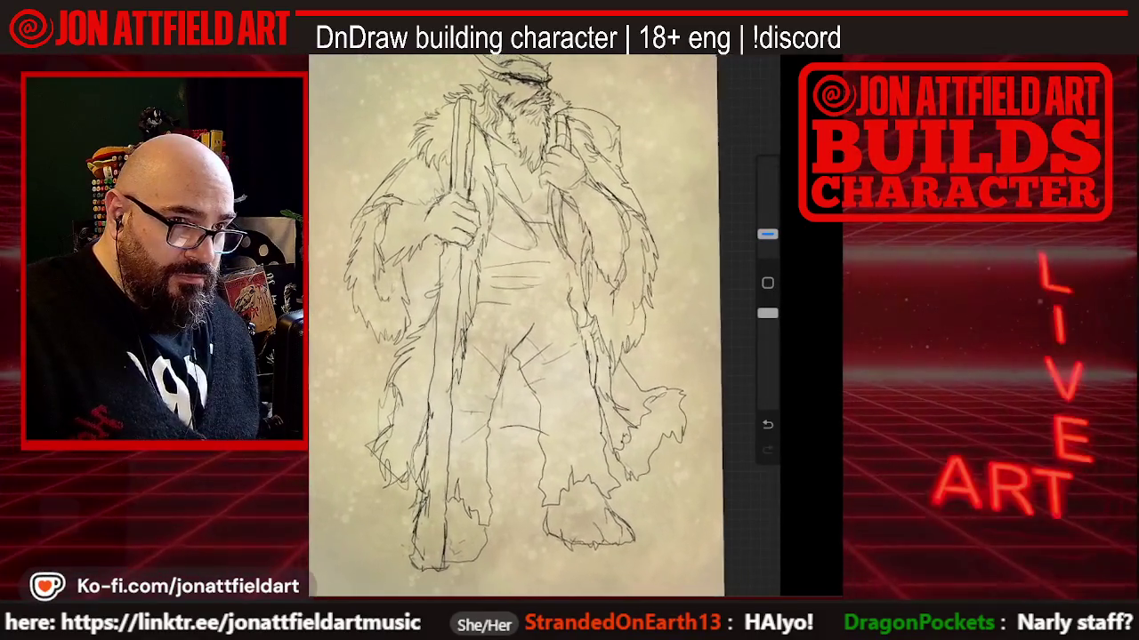
scroll(513, 325, "down", 1)
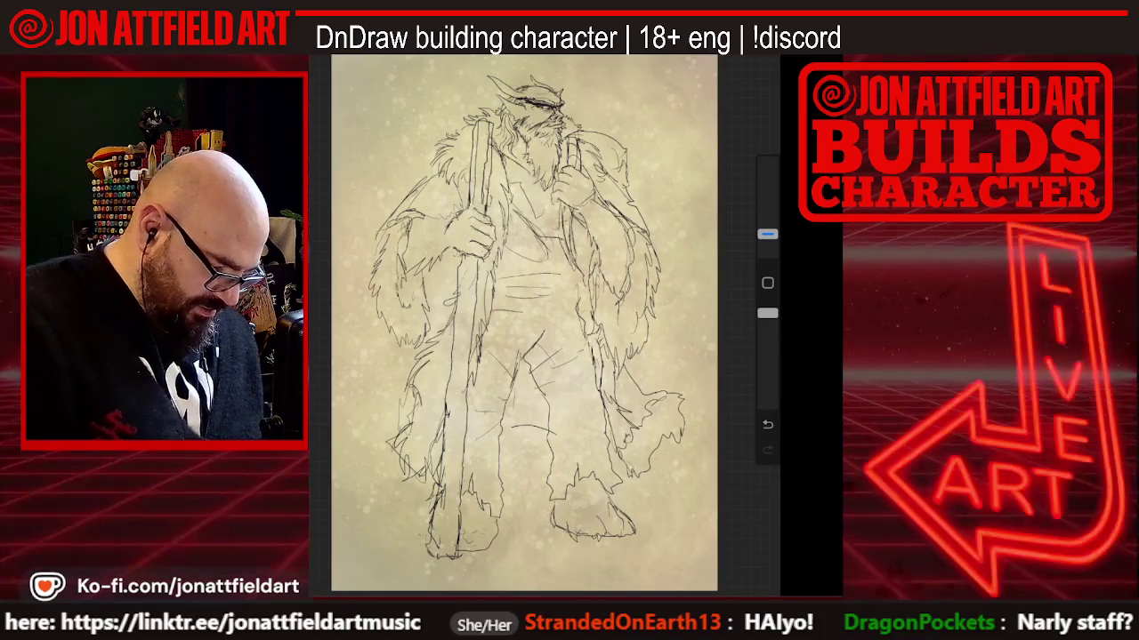
left_click_drag(767, 234, 767, 162)
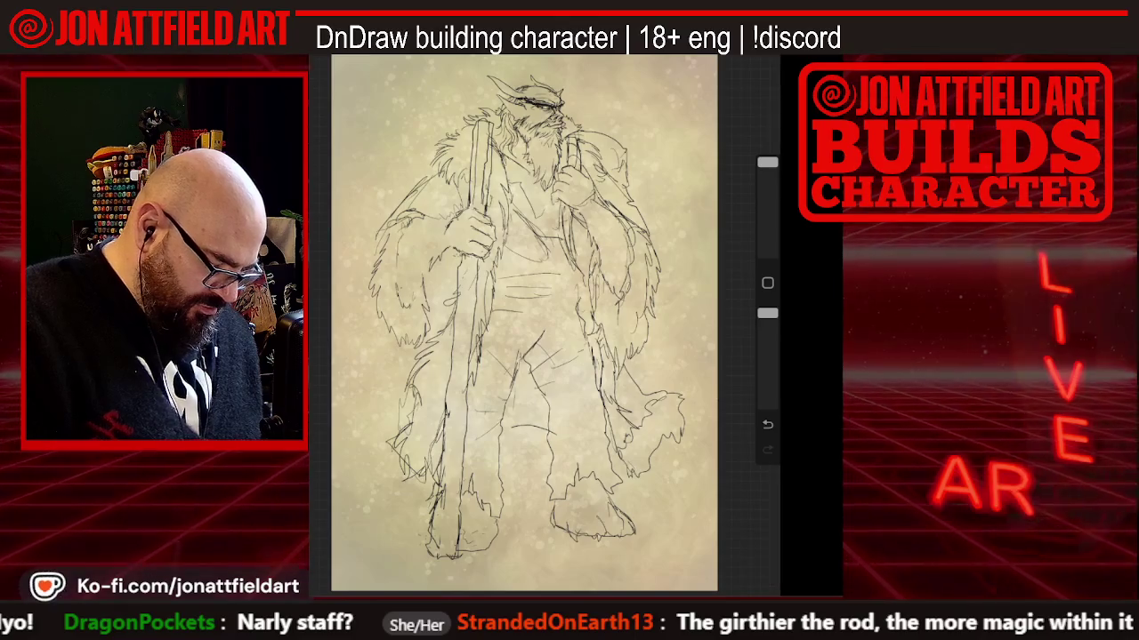
left_click_drag(767, 162, 767, 234)
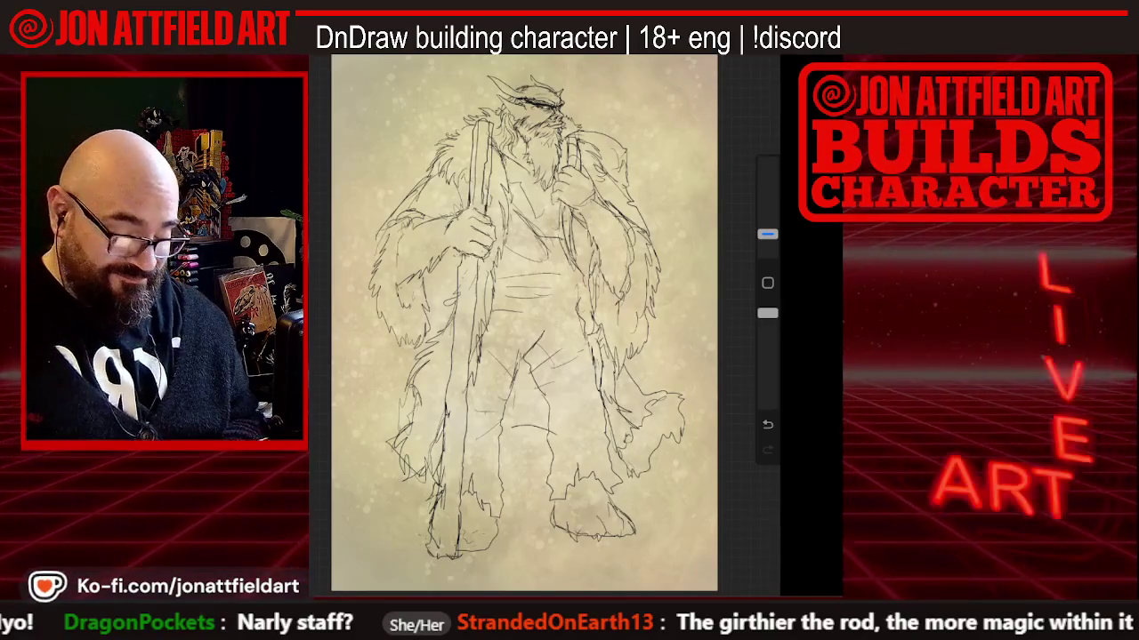
scroll(543, 326, "up", 3)
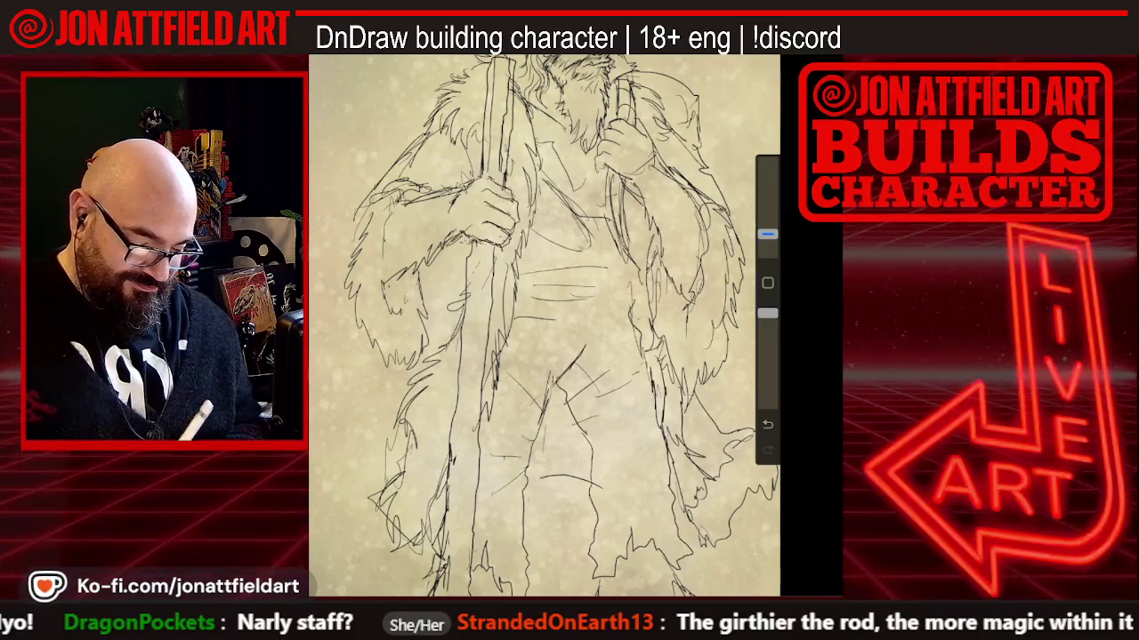
Enlarge the inking brush, then zoom back in on the horned head
scroll(543, 320, "down", 3)
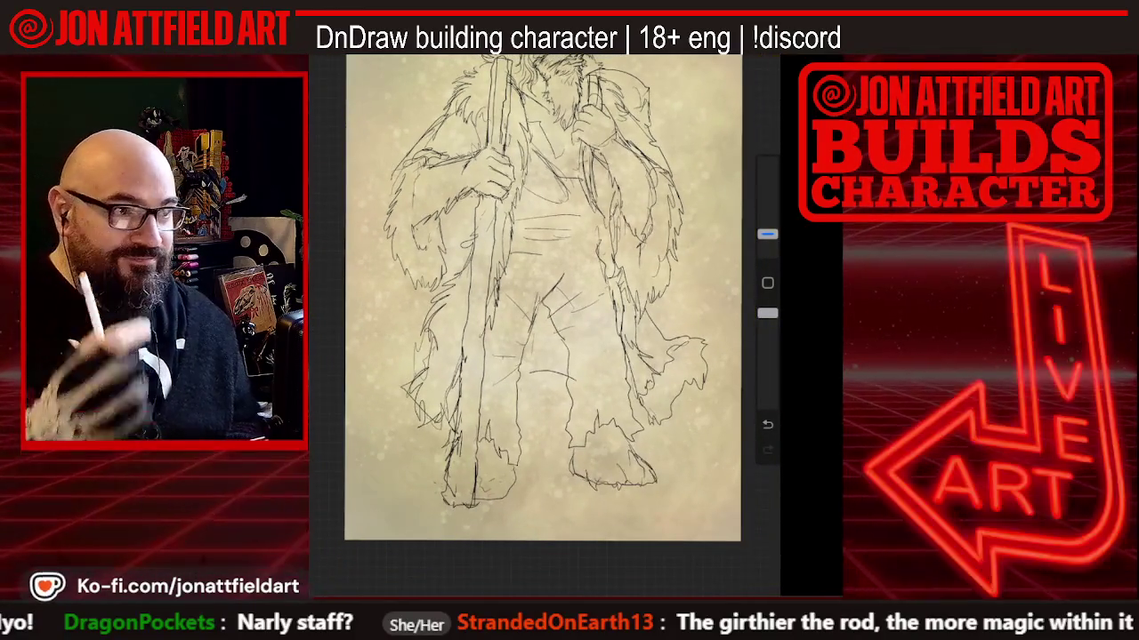
scroll(543, 298, "down", 2)
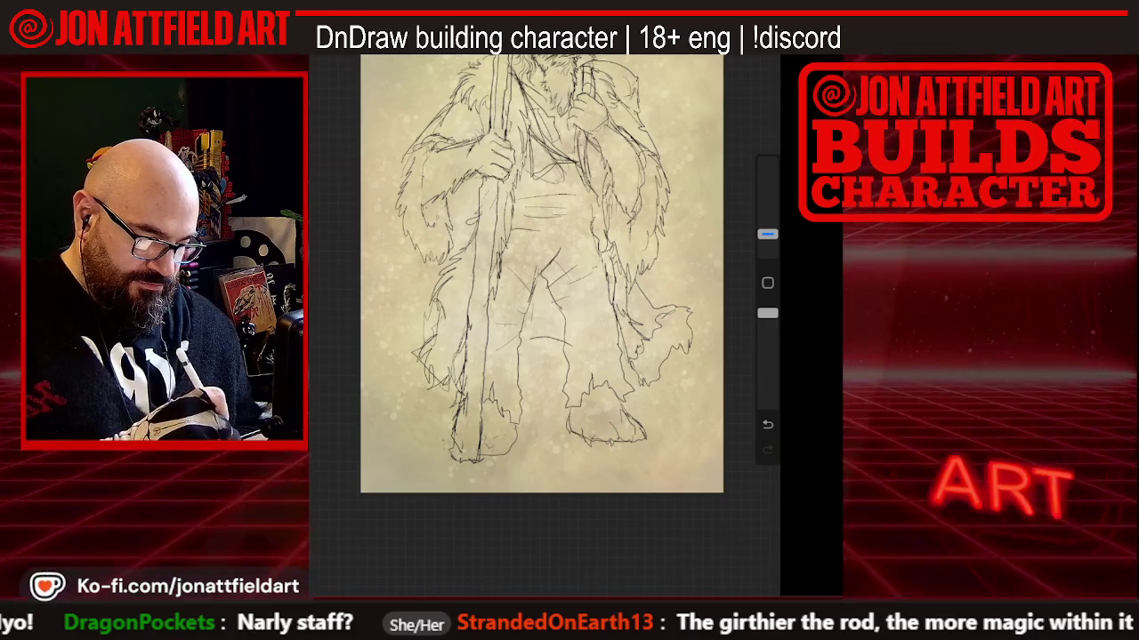
scroll(542, 267, "down", 3)
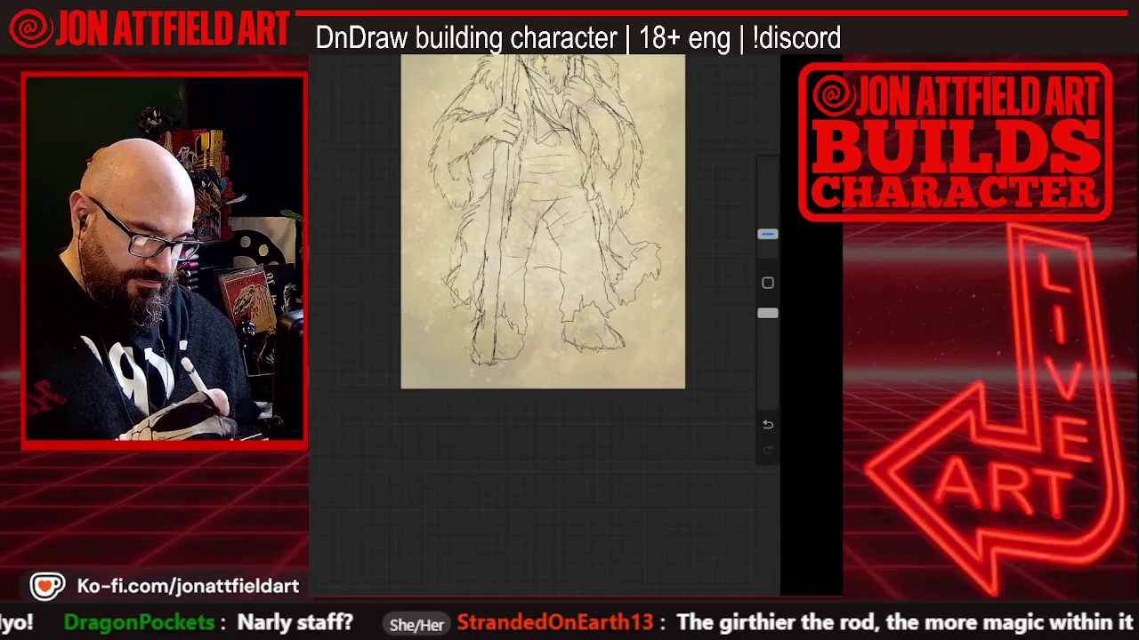
scroll(543, 222, "down", 1)
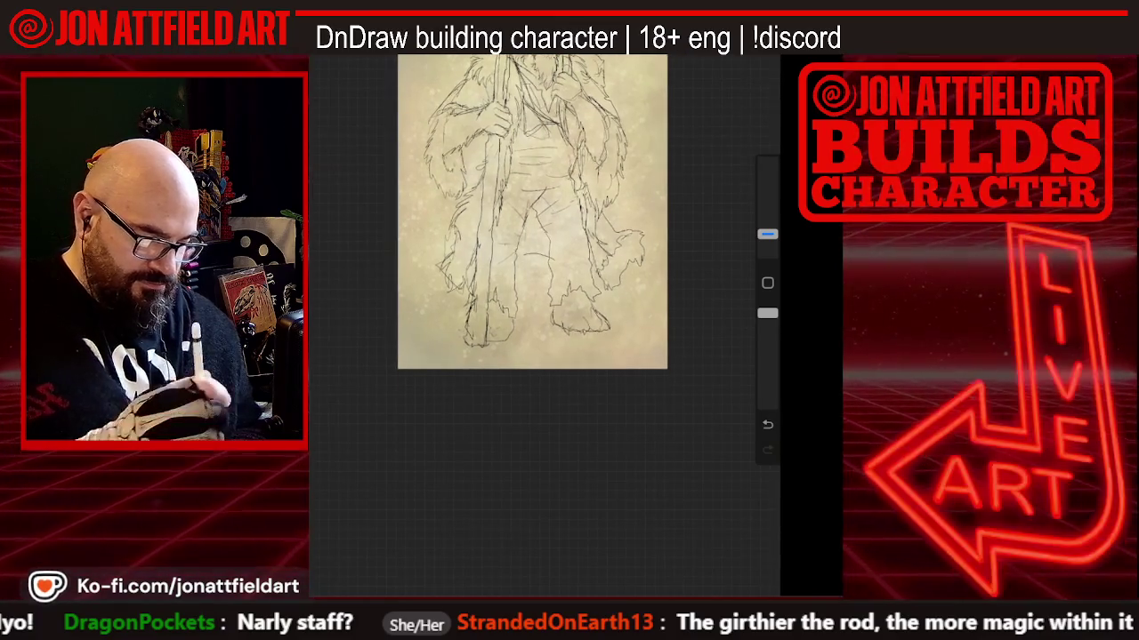
left_click_drag(766, 234, 767, 163)
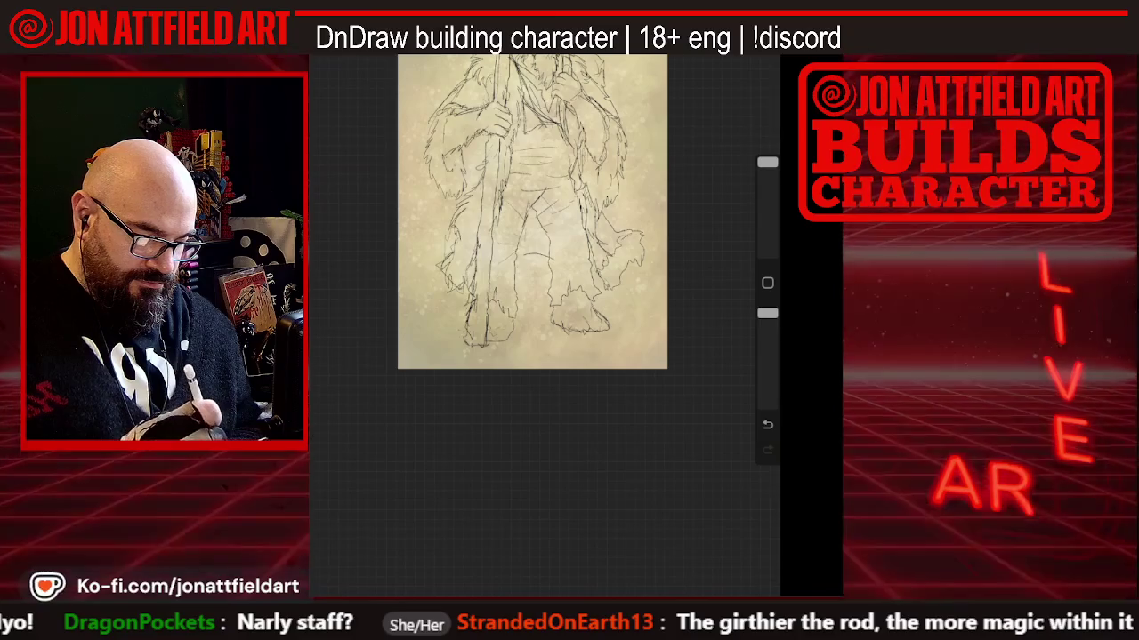
scroll(534, 213, "up", 2)
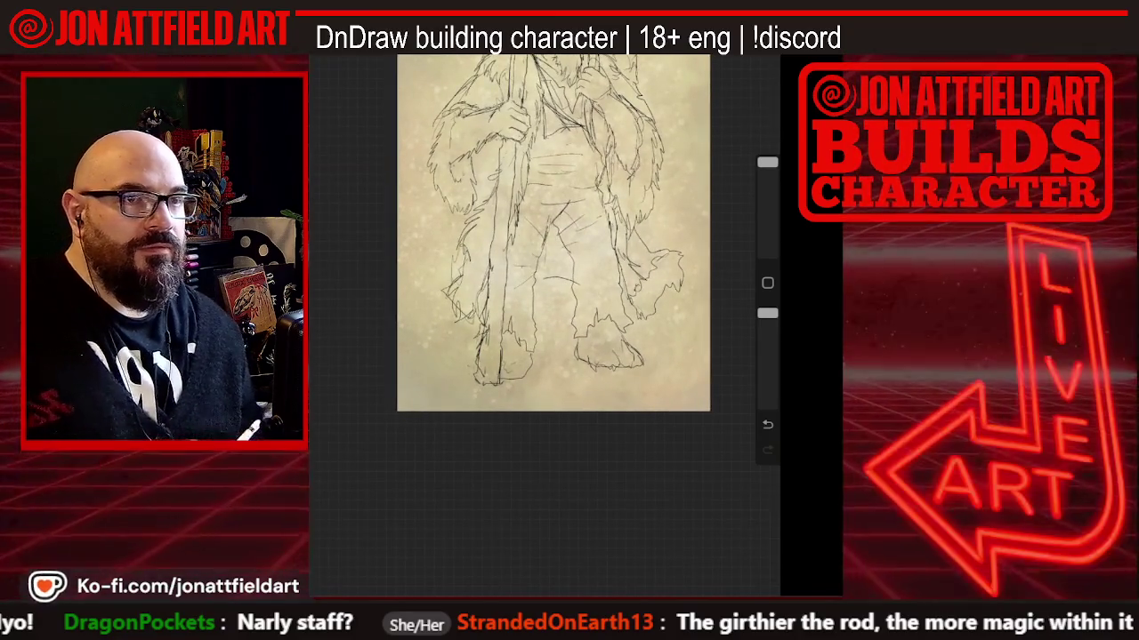
scroll(533, 320, "up", 3)
scroll(526, 320, "down", 2)
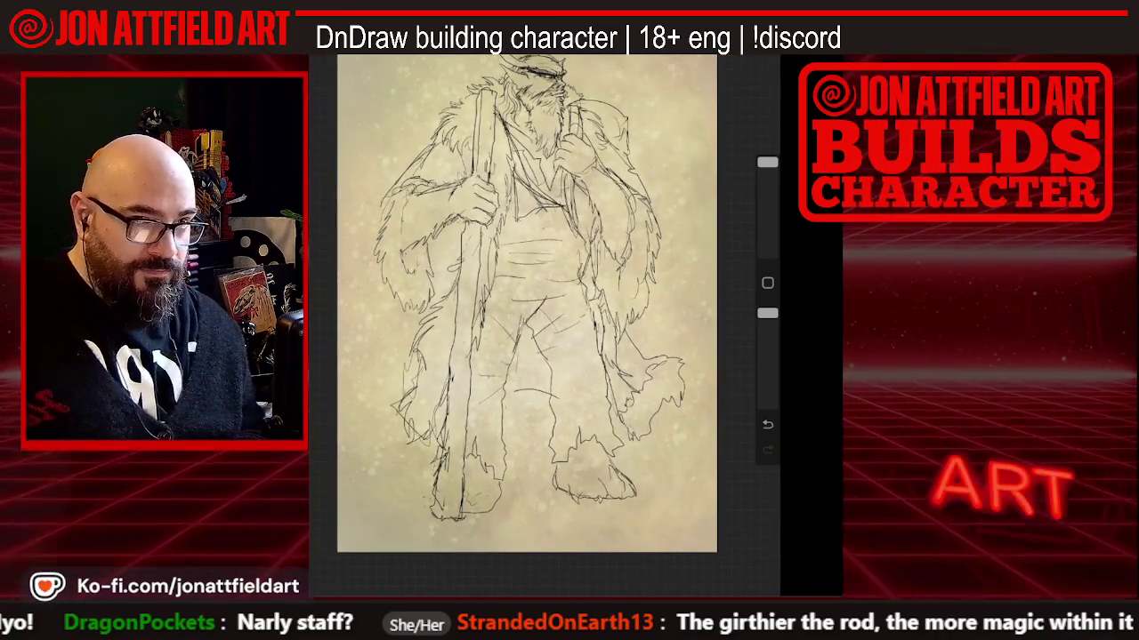
scroll(527, 320, "up", 1)
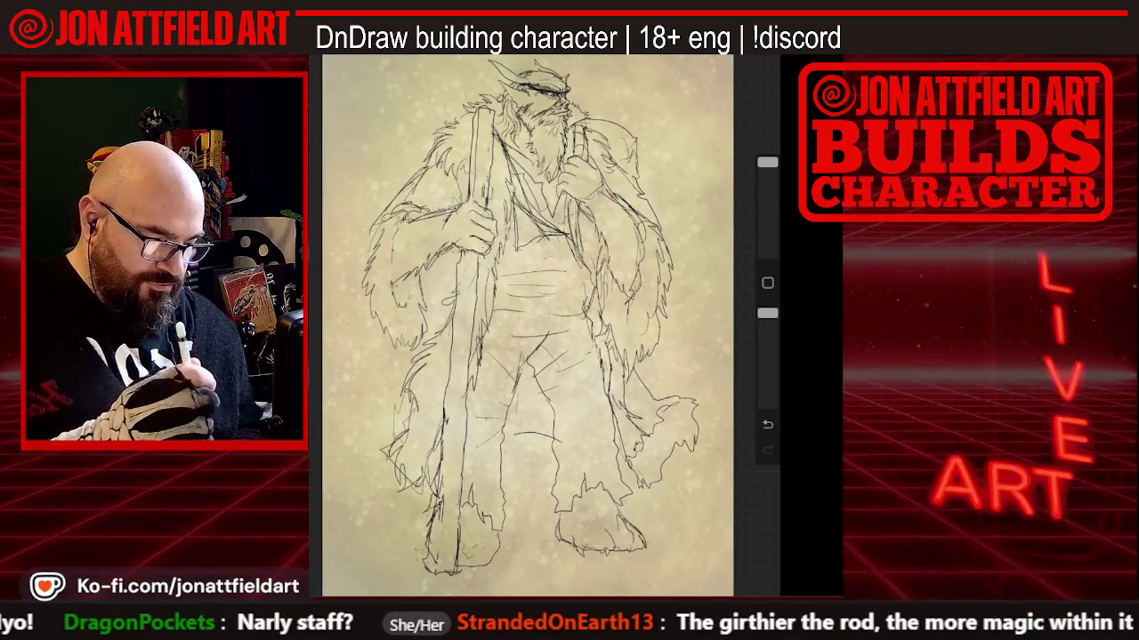
scroll(528, 324, "up", 1)
scroll(543, 222, "up", 3)
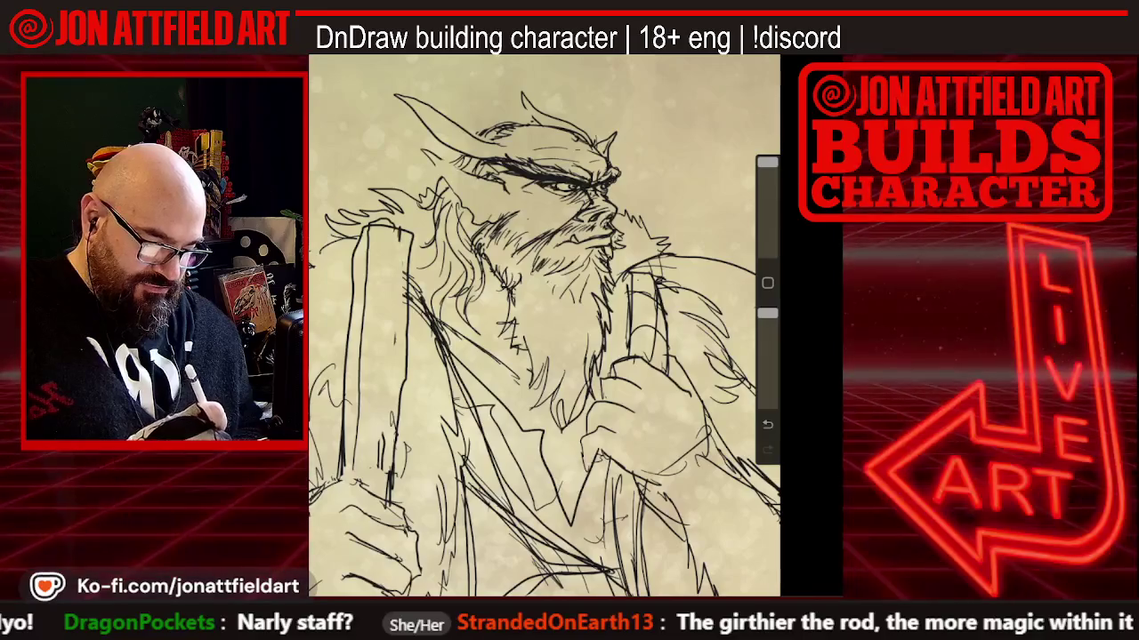
Reduce the brush size and draw a small ink ring below the left horn
left_click_drag(767, 163, 767, 234)
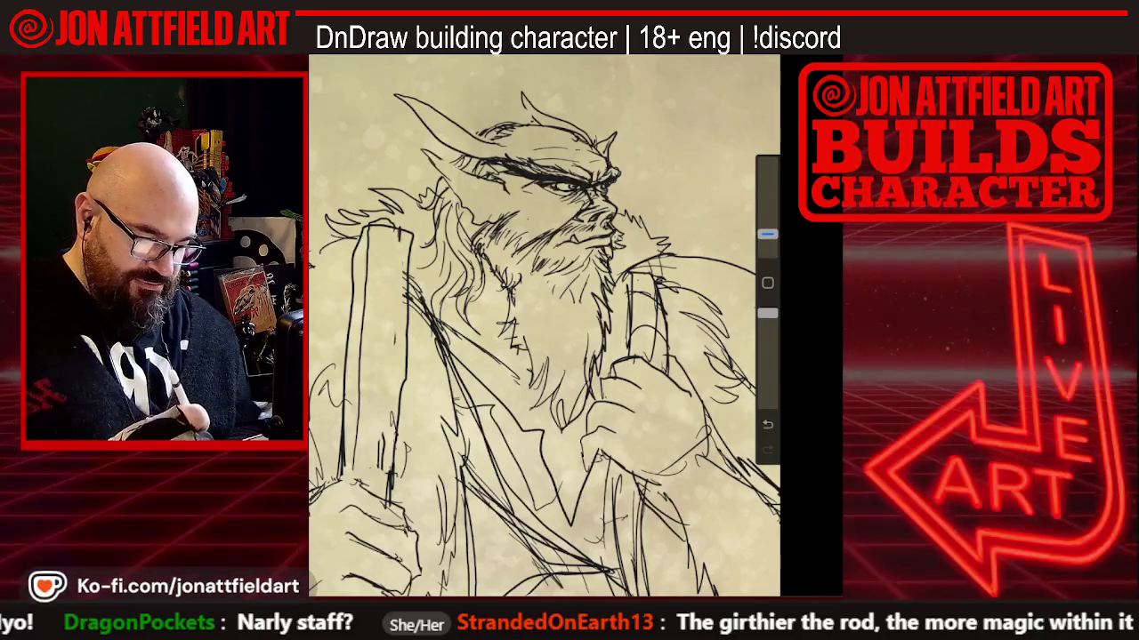
left_click_drag(440, 168, 423, 179)
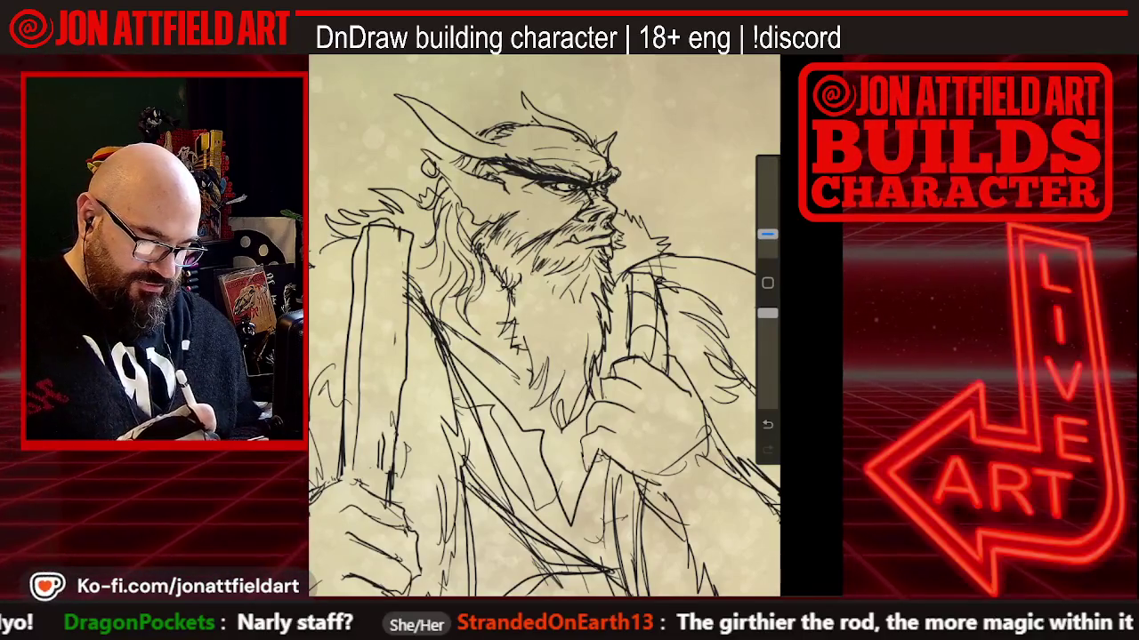
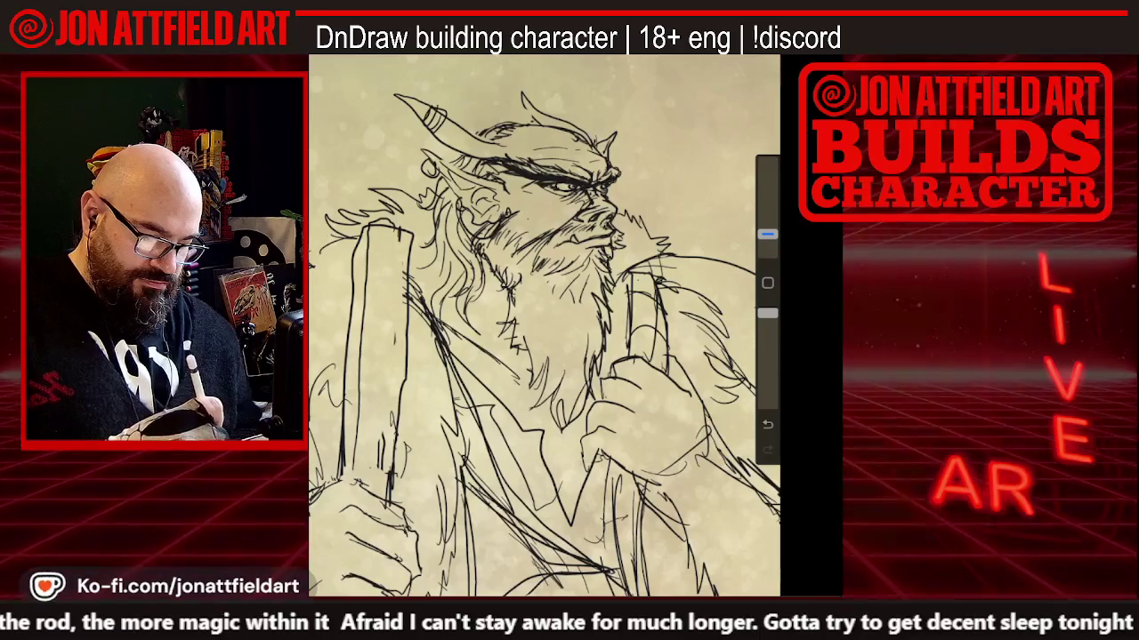
Undo the last stroke and draw a long diagonal line down the right side of the cloak
scroll(545, 325, "down", 5)
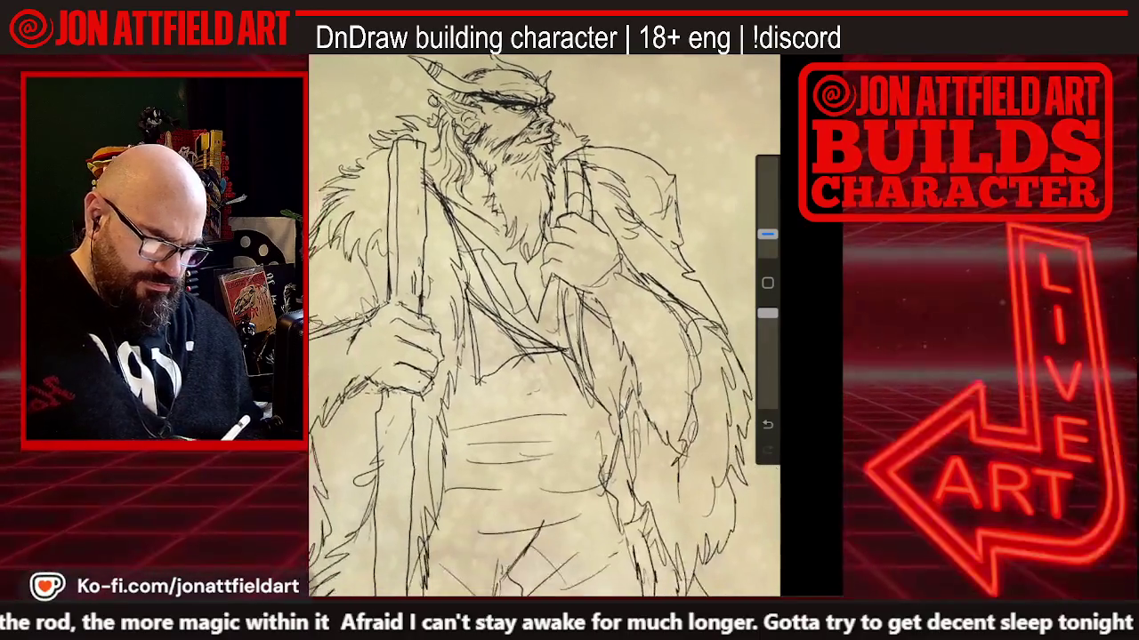
scroll(544, 325, "down", 5)
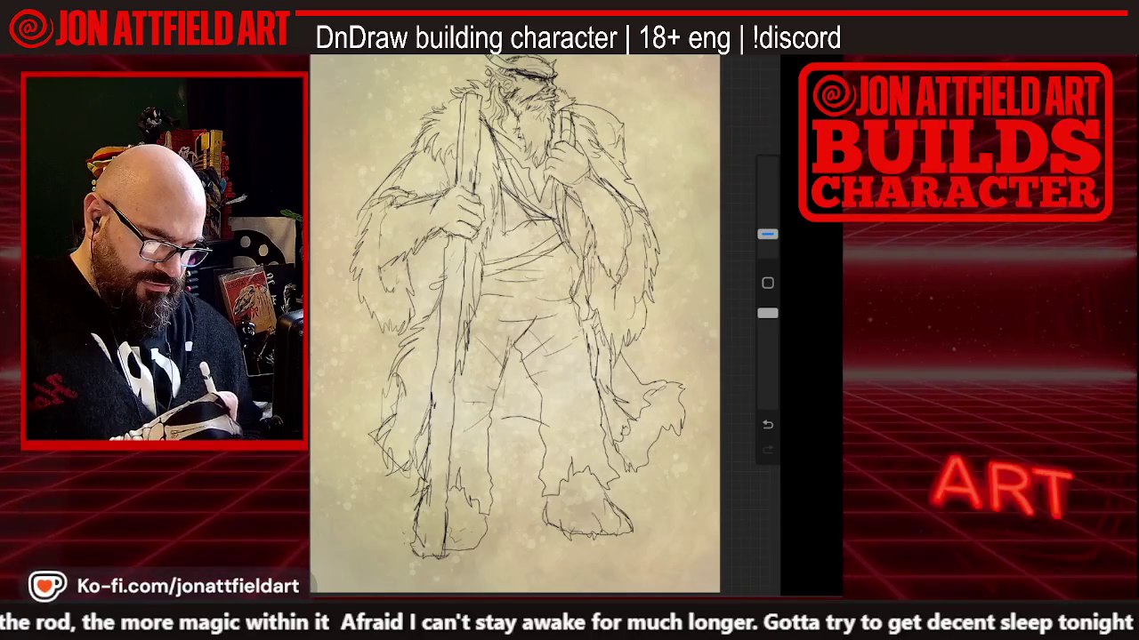
key("ctrl+z")
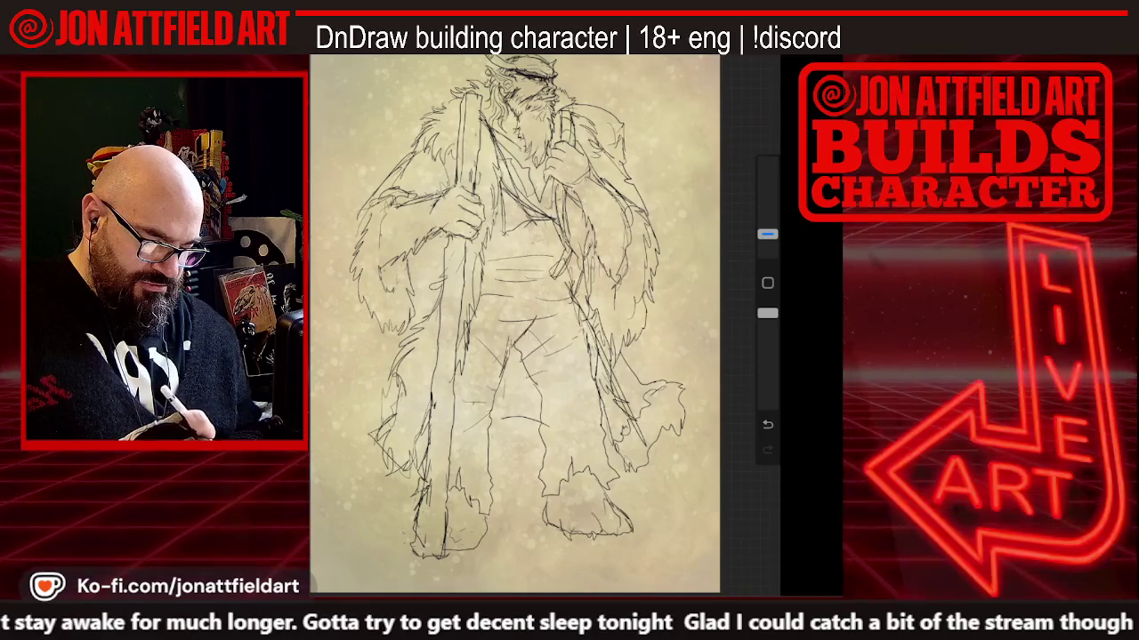
left_click_drag(570, 262, 648, 435)
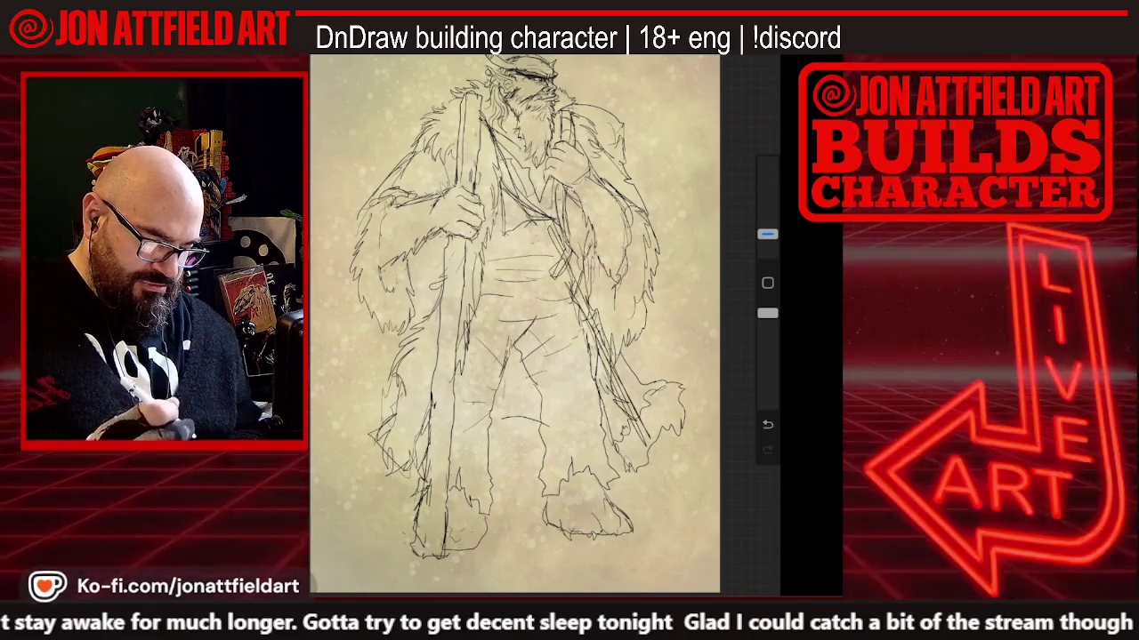
Zoom out to view the whole figure and bring up Layer 1's opacity settings
scroll(514, 323, "down", 3)
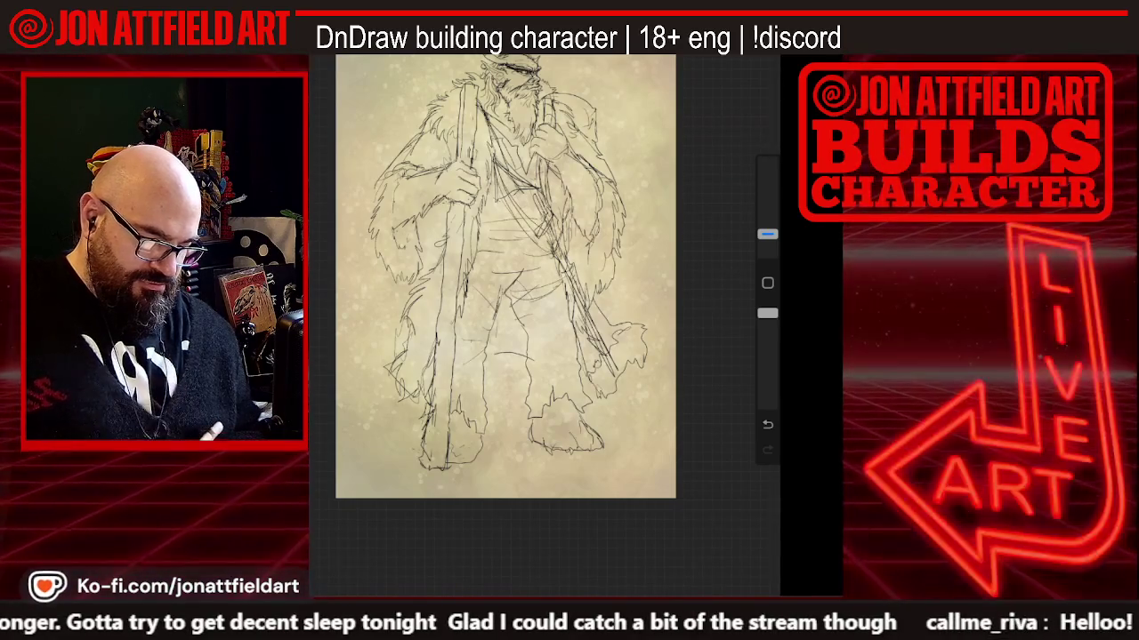
scroll(505, 276, "down", 3)
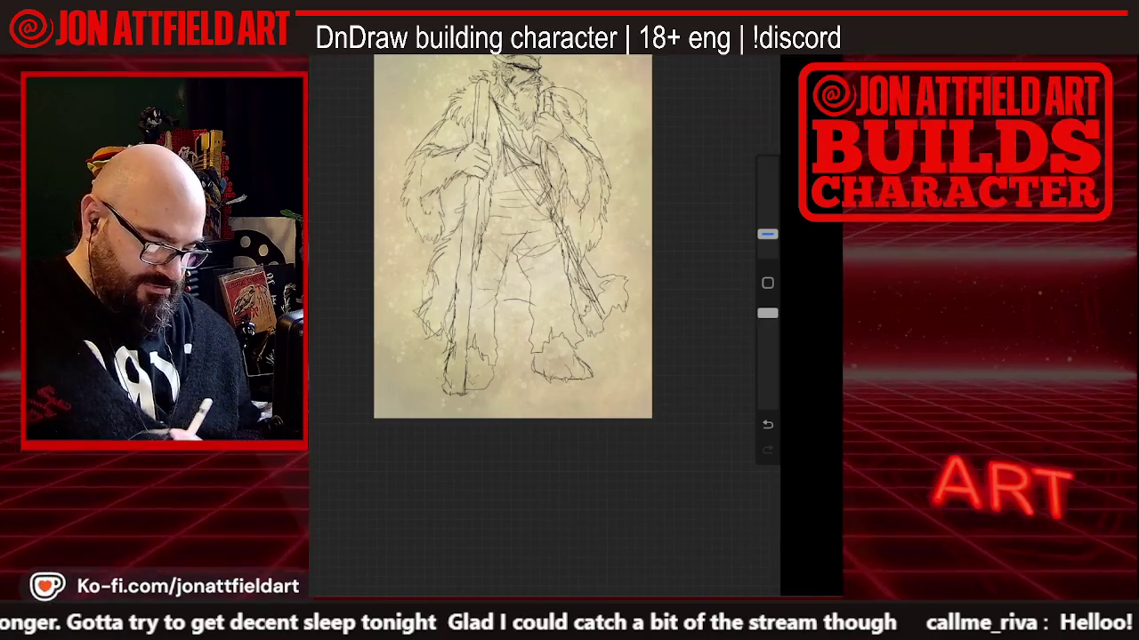
scroll(516, 321, "up", 5)
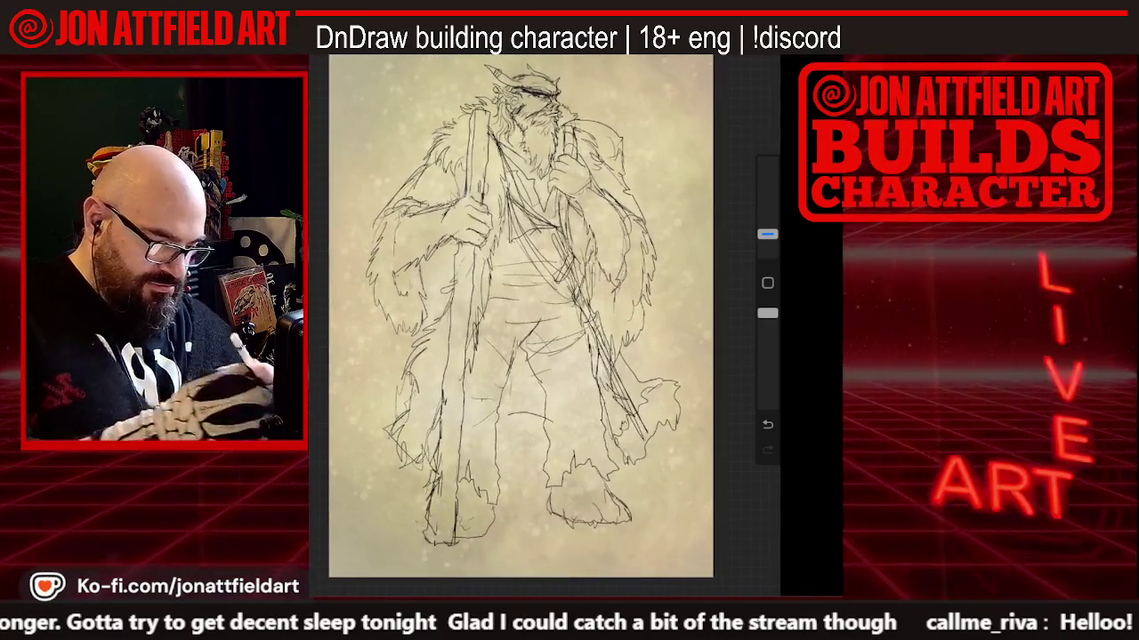
key("l")
left_click(704, 149)
Fade the Layer 1 pencil sketch to about 32% opacity
left_click_drag(734, 76, 631, 76)
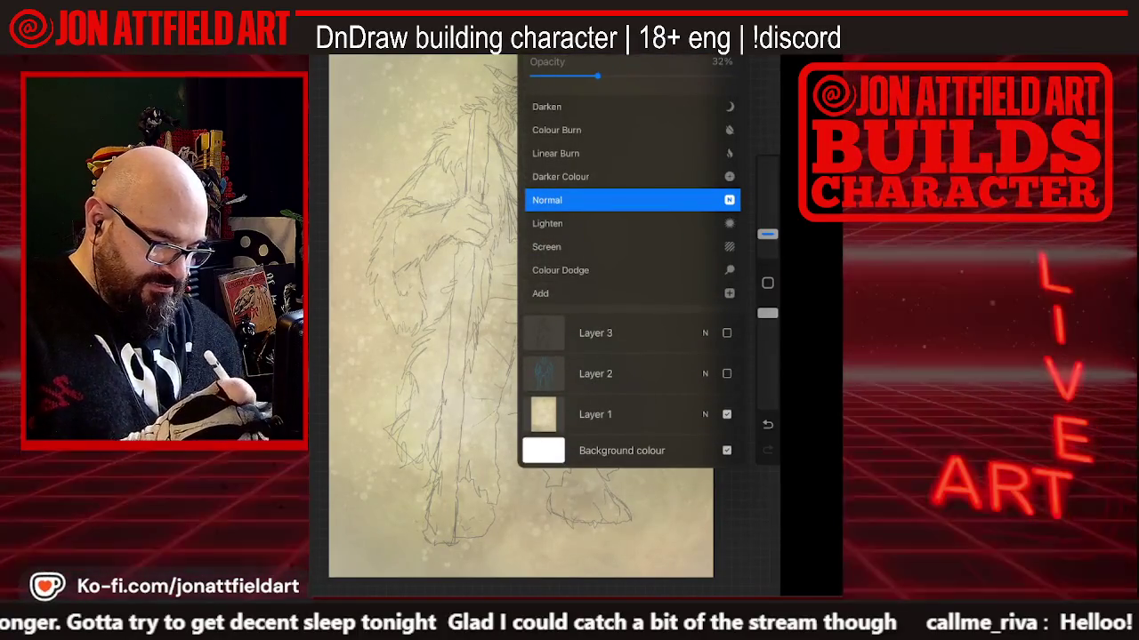
key("l")
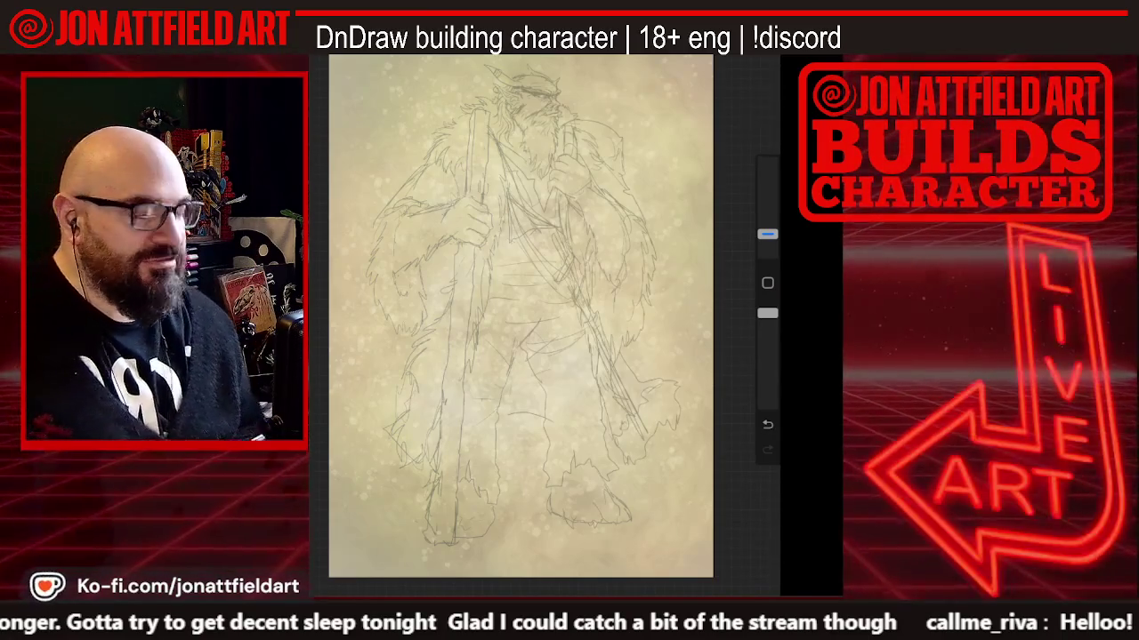
scroll(529, 103, "up", 5)
scroll(544, 325, "up", 3)
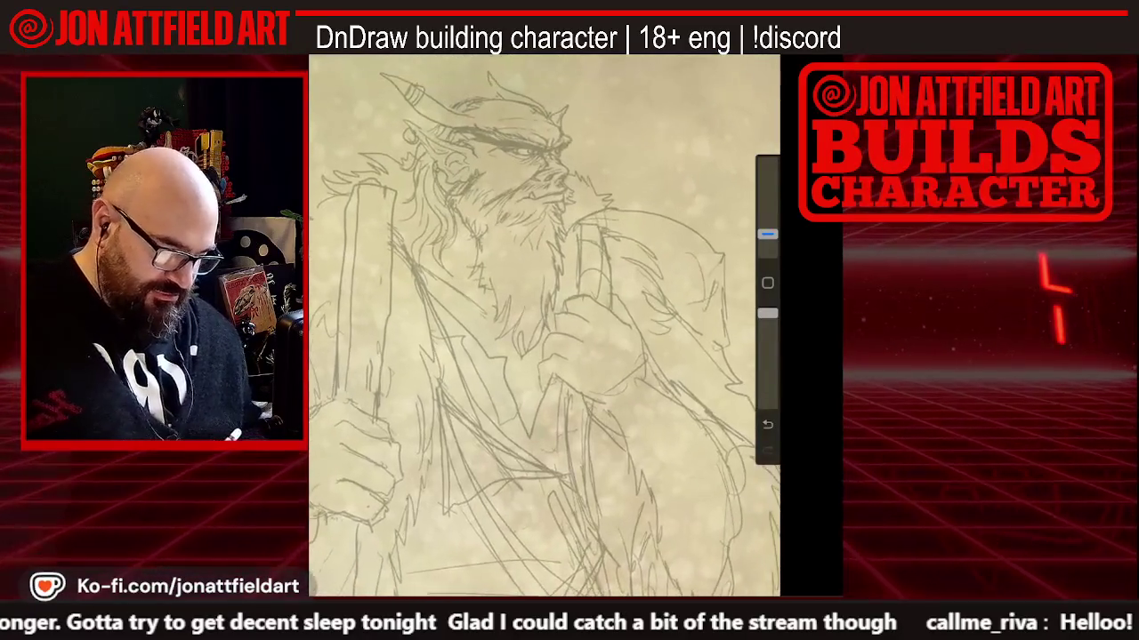
scroll(545, 325, "up", 2)
scroll(545, 325, "up", 1)
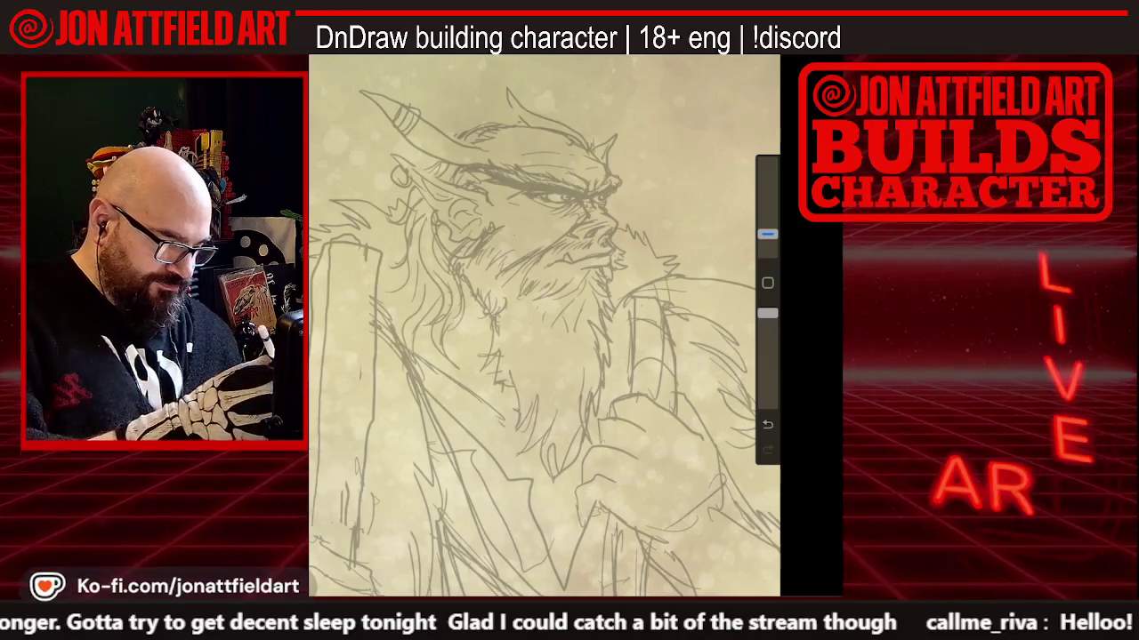
Pick a dark ink colour and use the Studio Pen inking brush
key("c")
left_click_drag(589, 144, 609, 162)
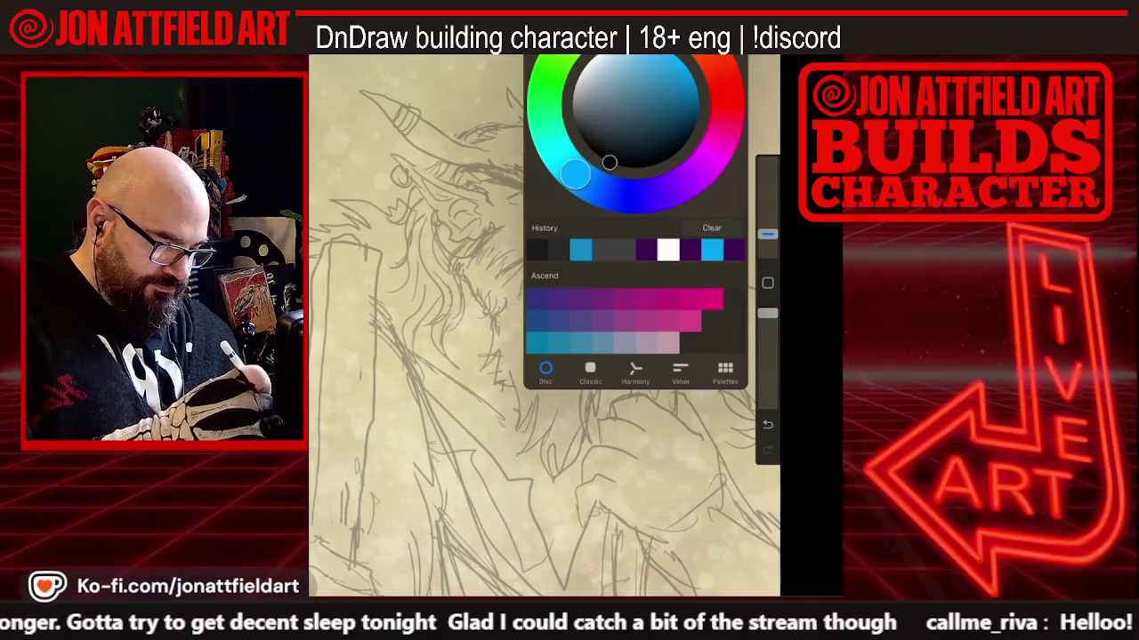
key("b")
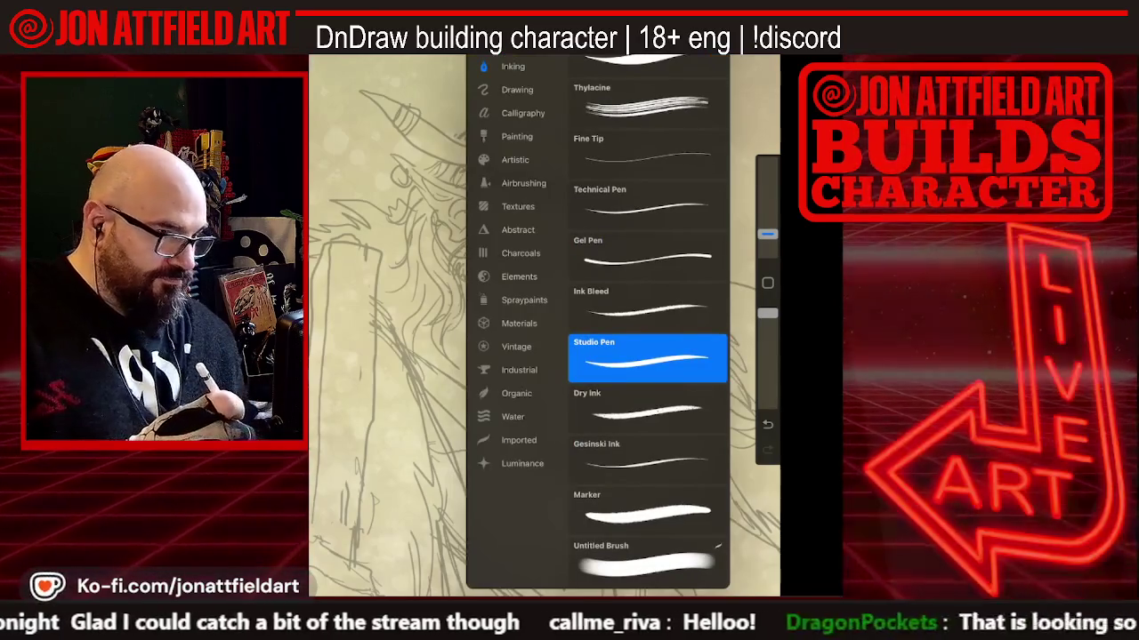
key("Escape")
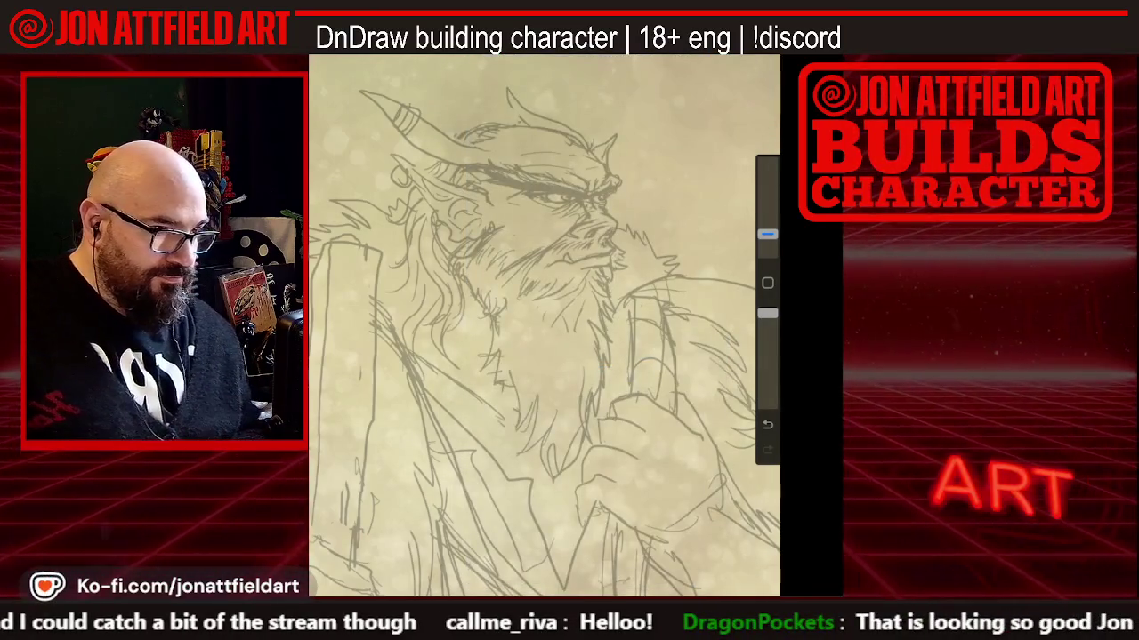
Zoom to the face, check the face linework layer, and ink a short line beside the eye
scroll(544, 266, "up", 2)
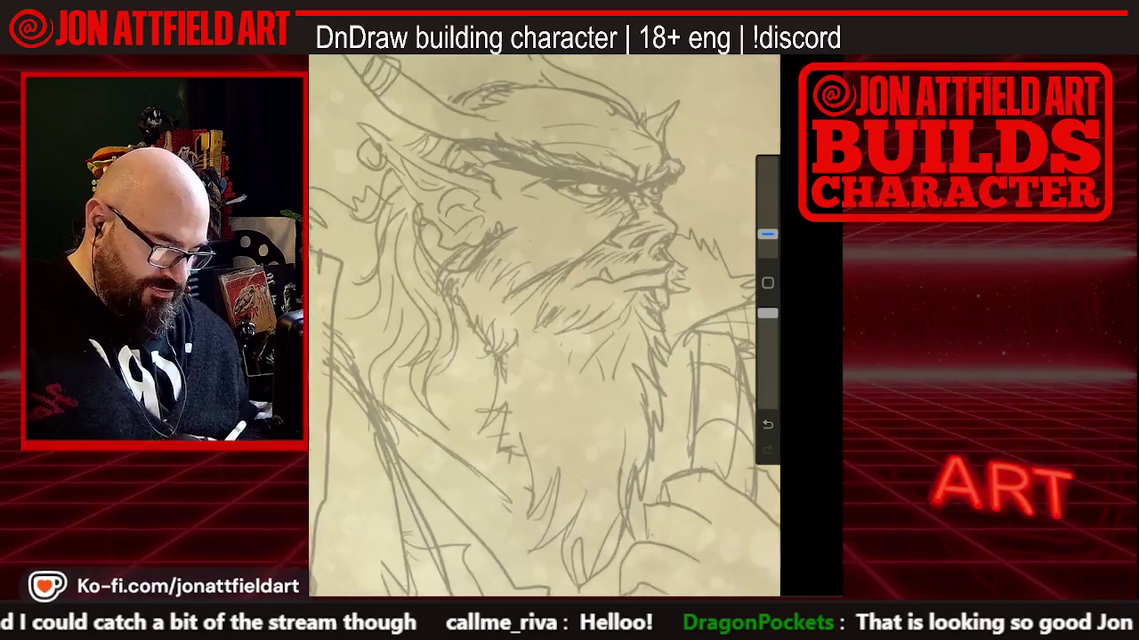
scroll(545, 267, "up", 1)
scroll(544, 267, "up", 1)
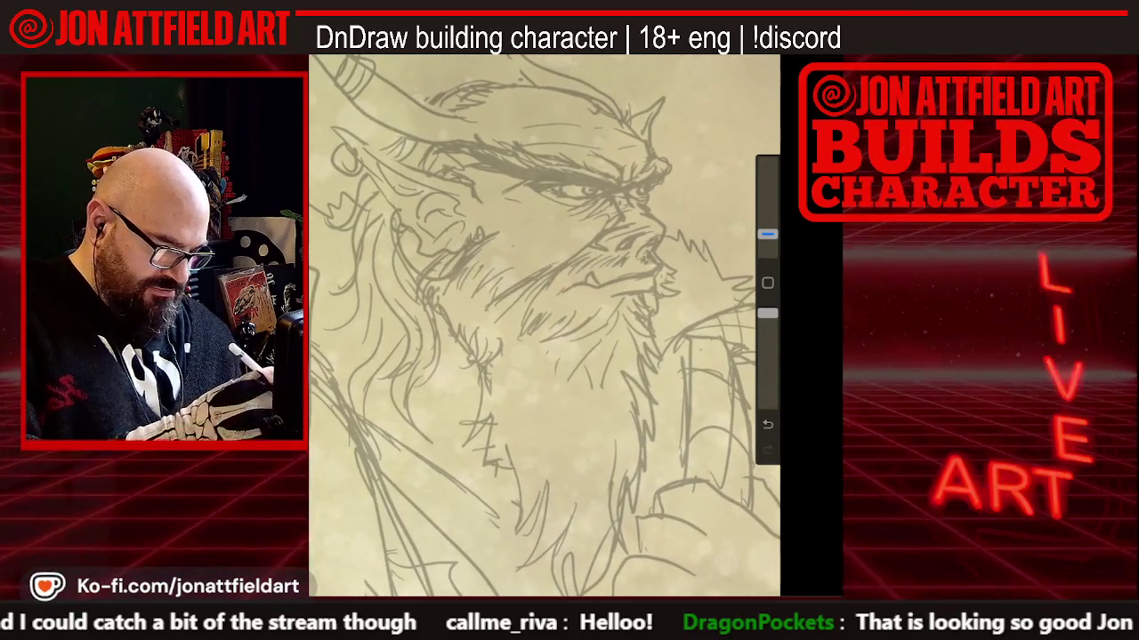
left_click(729, 57)
left_click(725, 109)
left_click(725, 109)
left_click(729, 56)
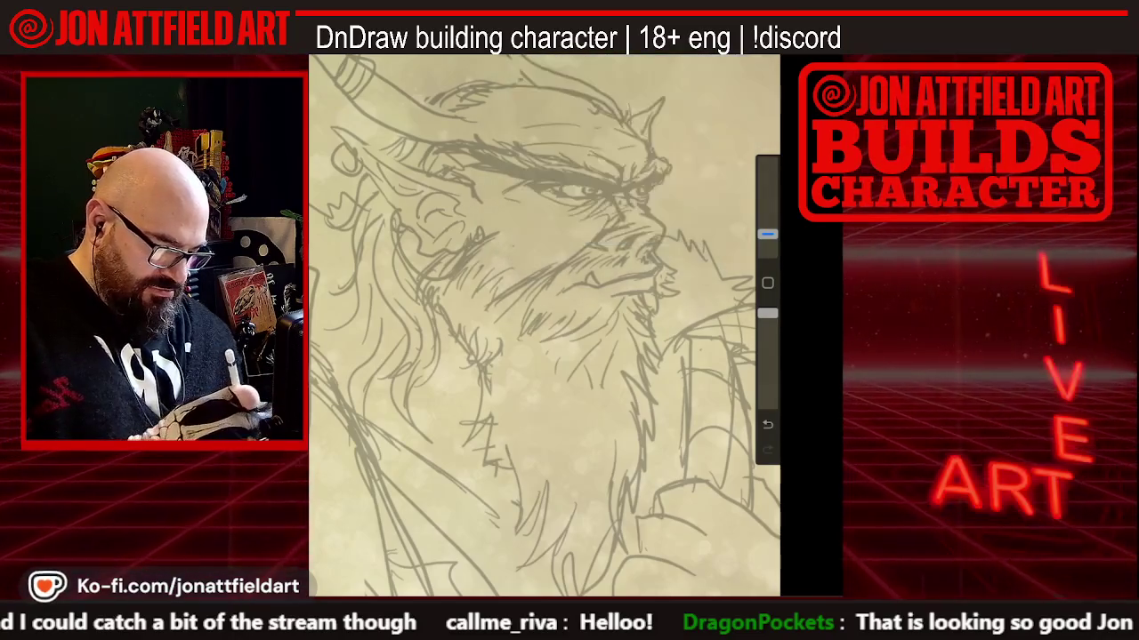
left_click_drag(606, 192, 623, 185)
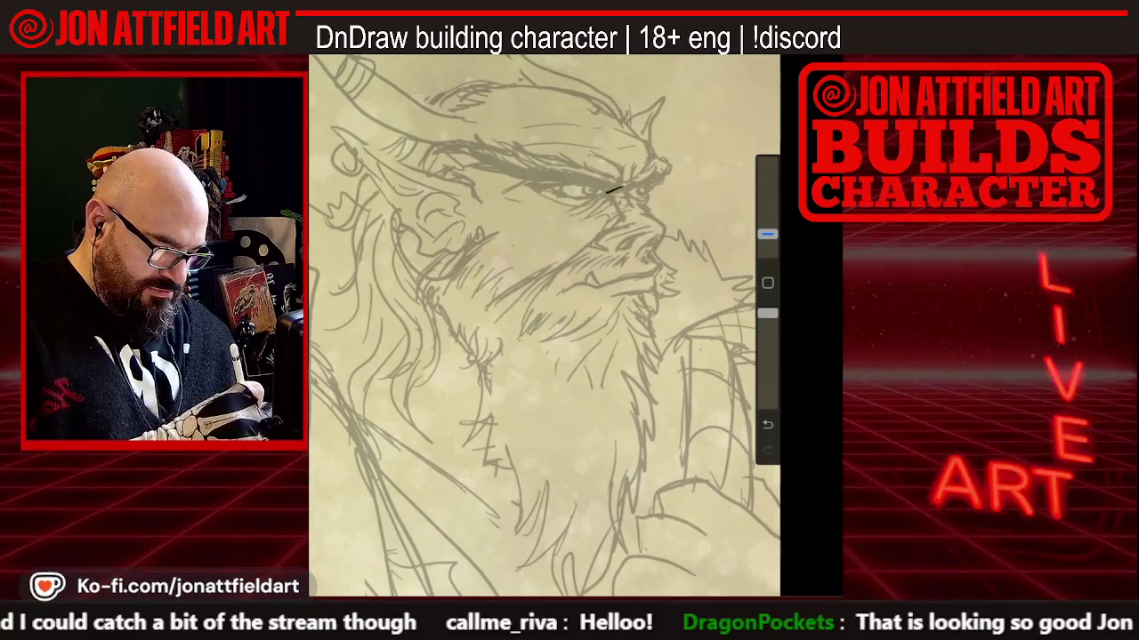
Ink lines above the eye and hatch the brow with short strokes
mouse_move(574, 148)
left_mouse_down()
mouse_move(620, 181)
mouse_move(655, 157)
mouse_move(645, 144)
left_mouse_up()
left_click_drag(609, 107, 634, 124)
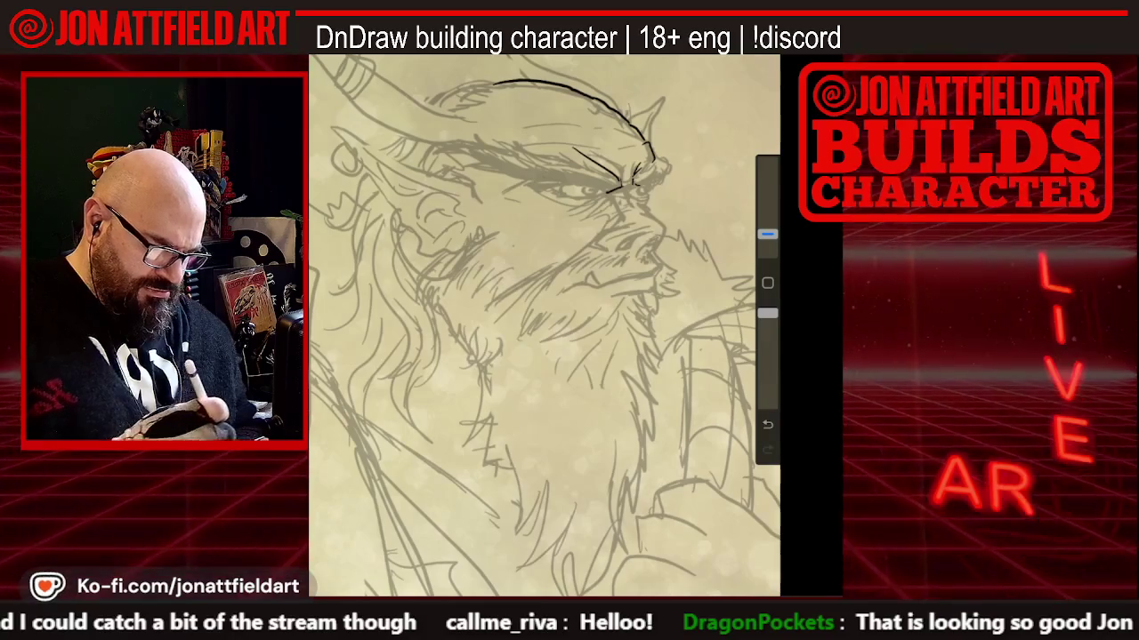
left_click_drag(587, 139, 618, 160)
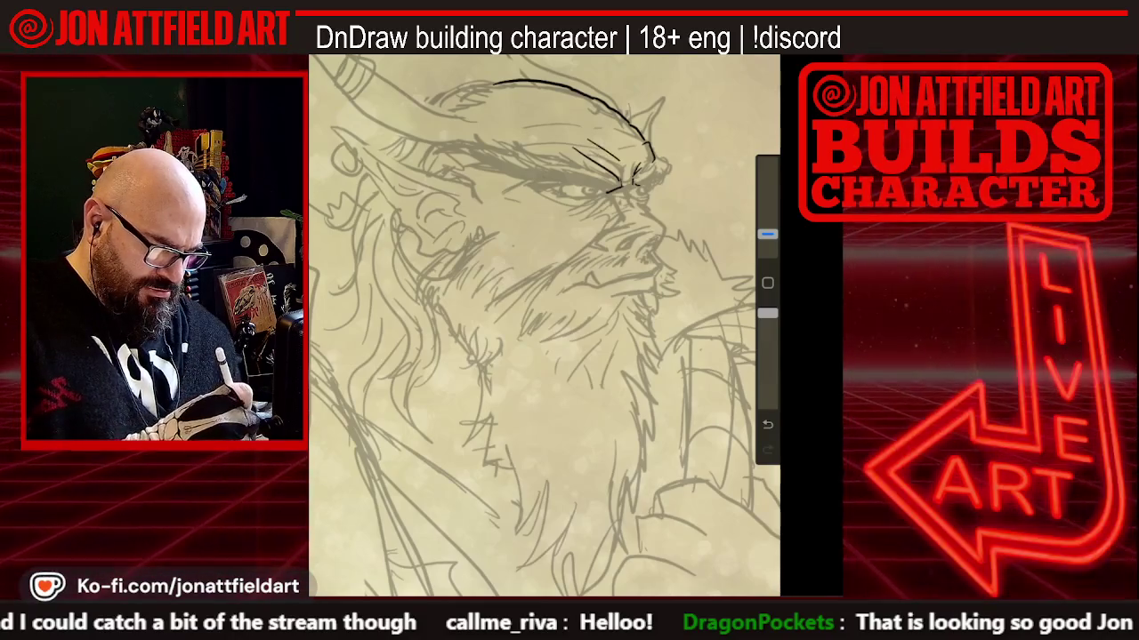
left_click_drag(529, 141, 600, 135)
left_click_drag(589, 132, 619, 142)
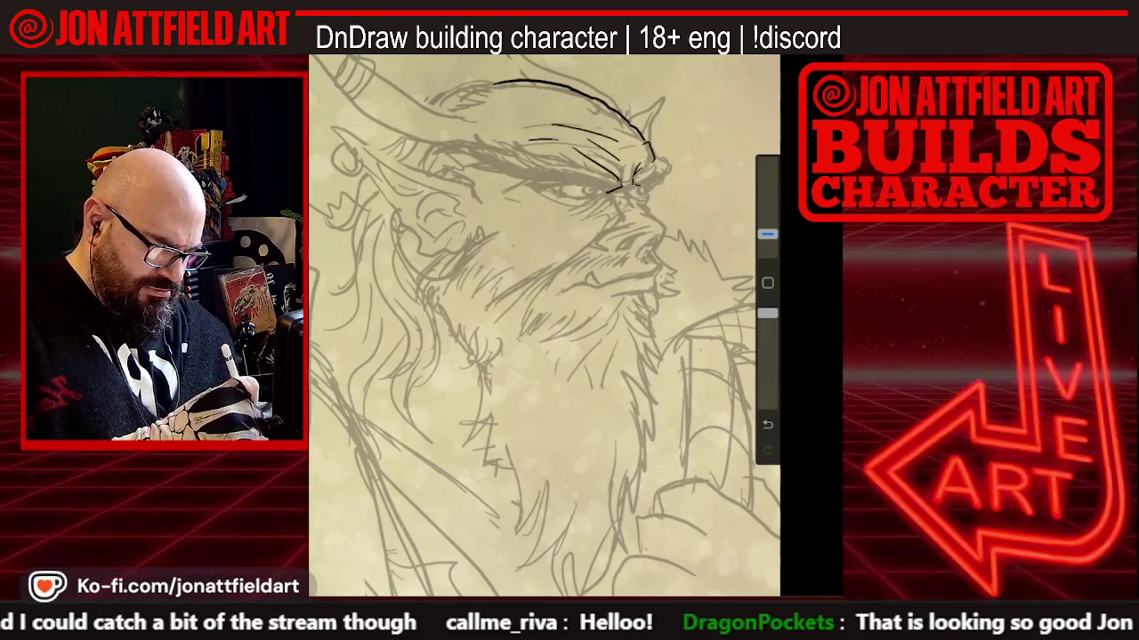
mouse_move(551, 111)
left_mouse_down()
mouse_move(617, 130)
mouse_move(548, 117)
left_mouse_up()
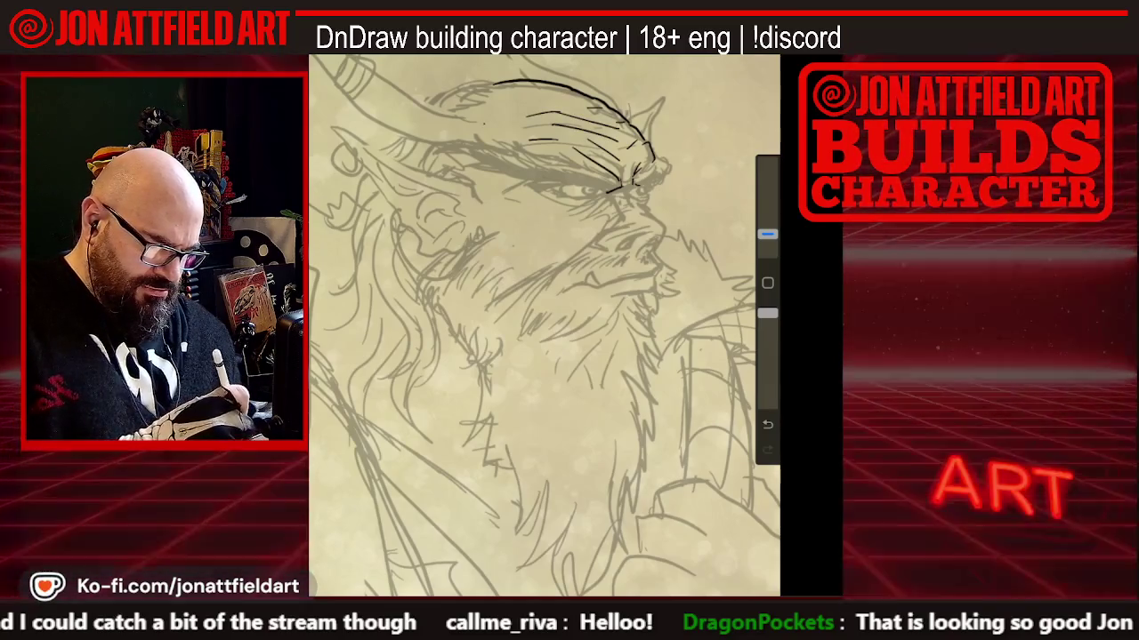
scroll(544, 326, "down", 3)
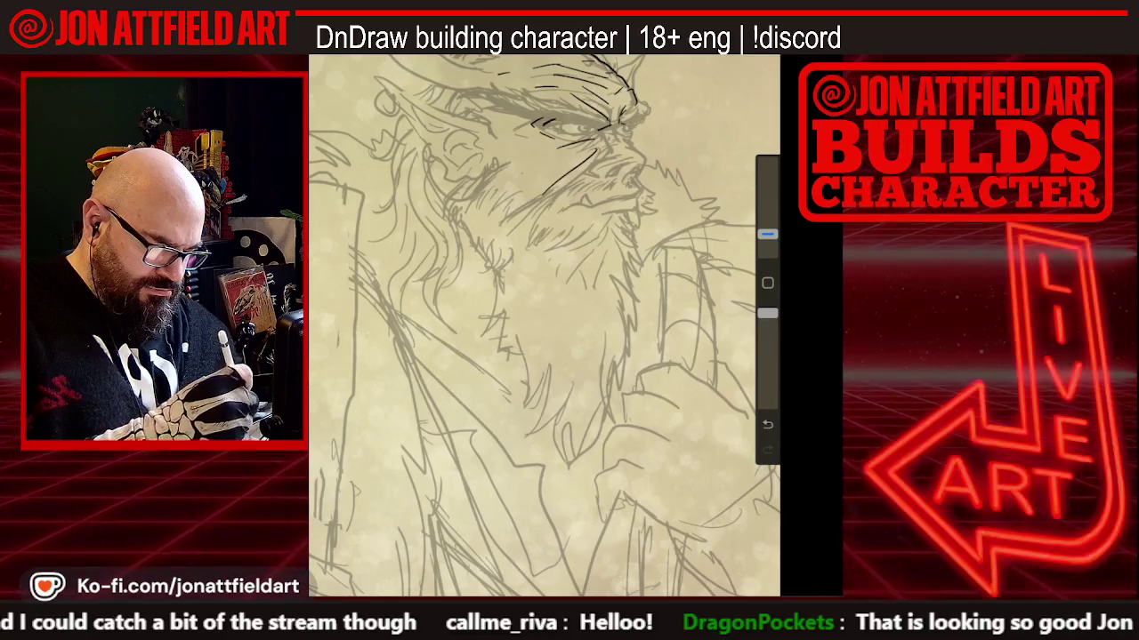
Undo the eye and nose strokes, redraw the nose line, and test the brush size
key("ctrl+z")
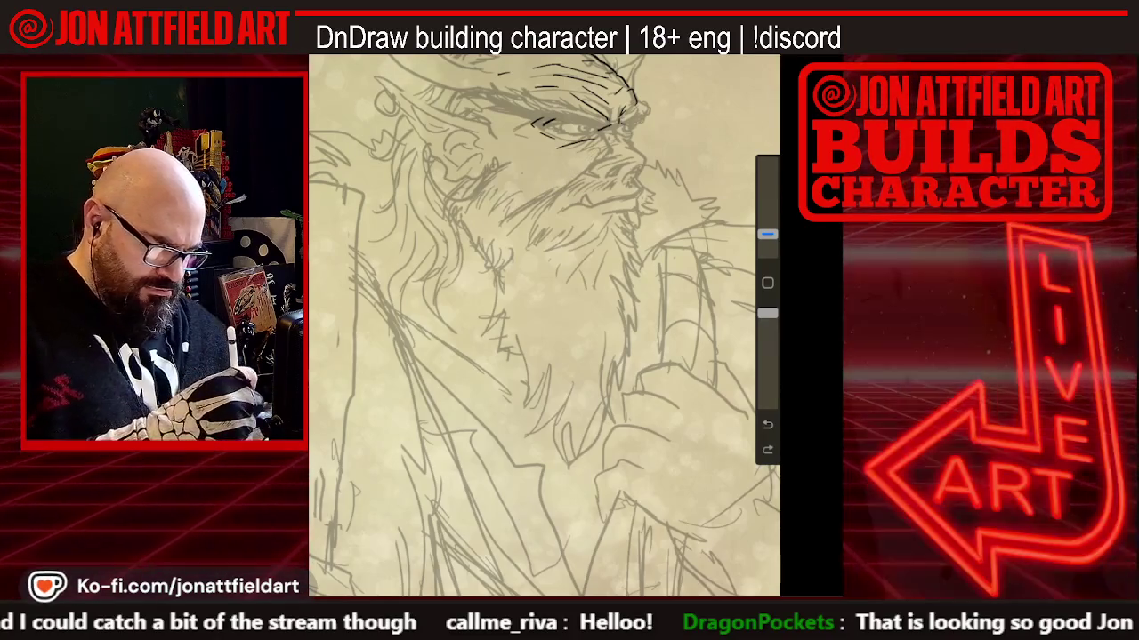
left_click_drag(538, 191, 604, 160)
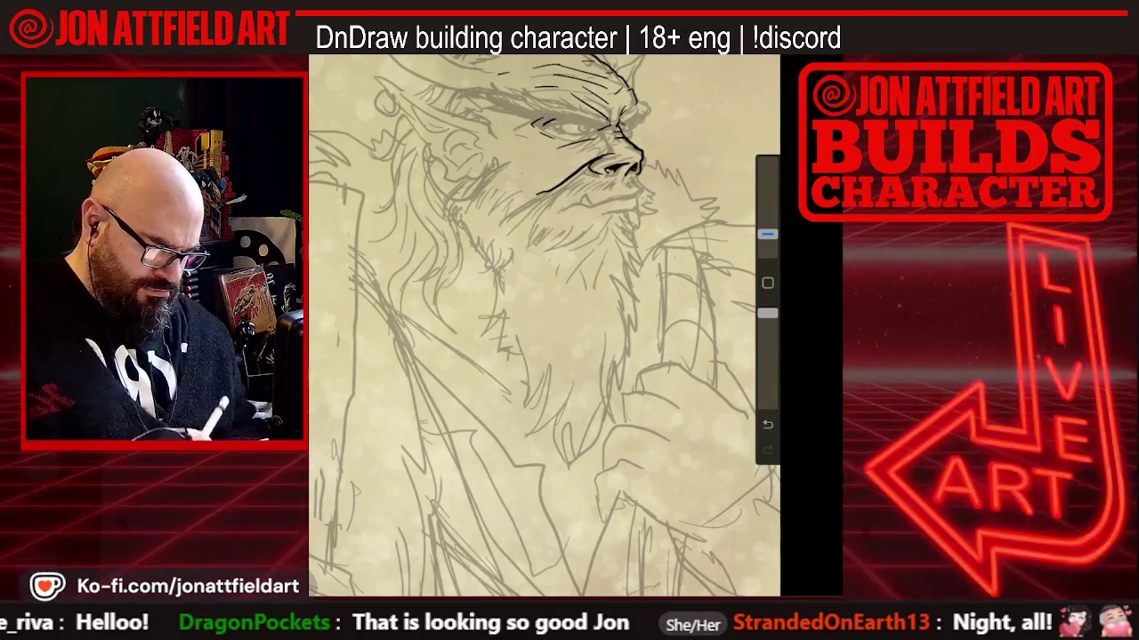
scroll(545, 325, "down", 2)
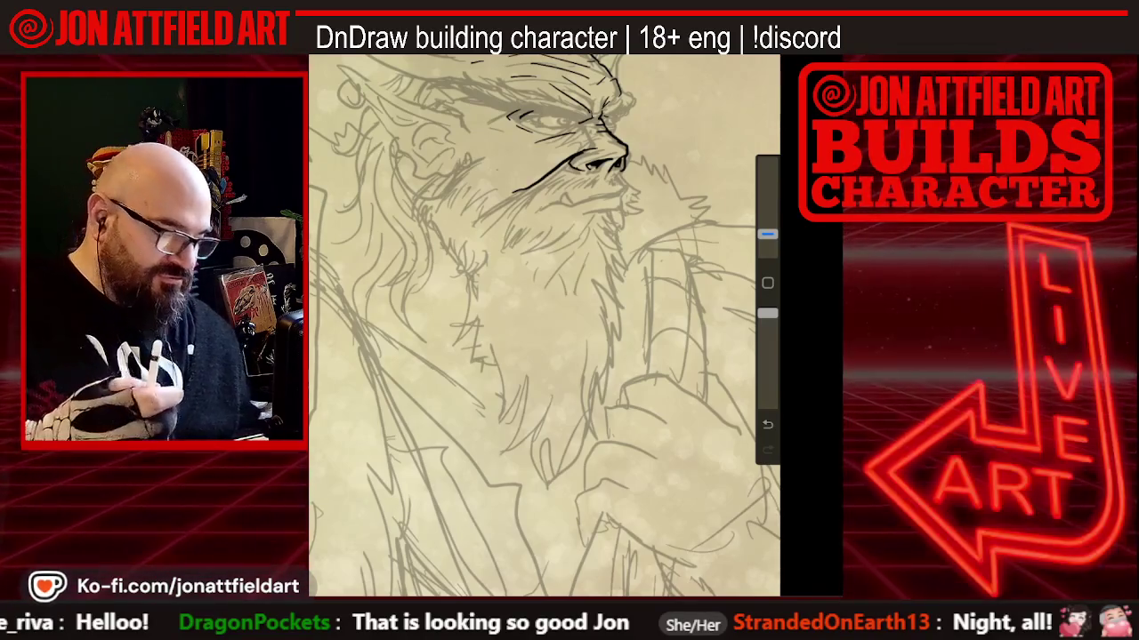
left_click_drag(766, 234, 767, 163)
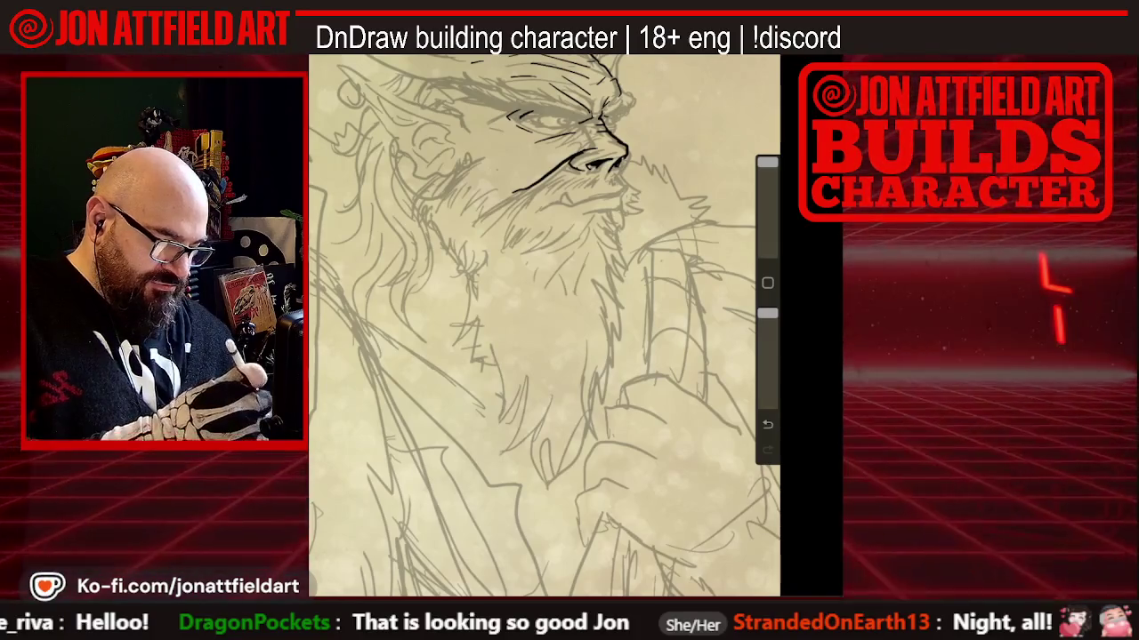
left_click_drag(767, 163, 767, 234)
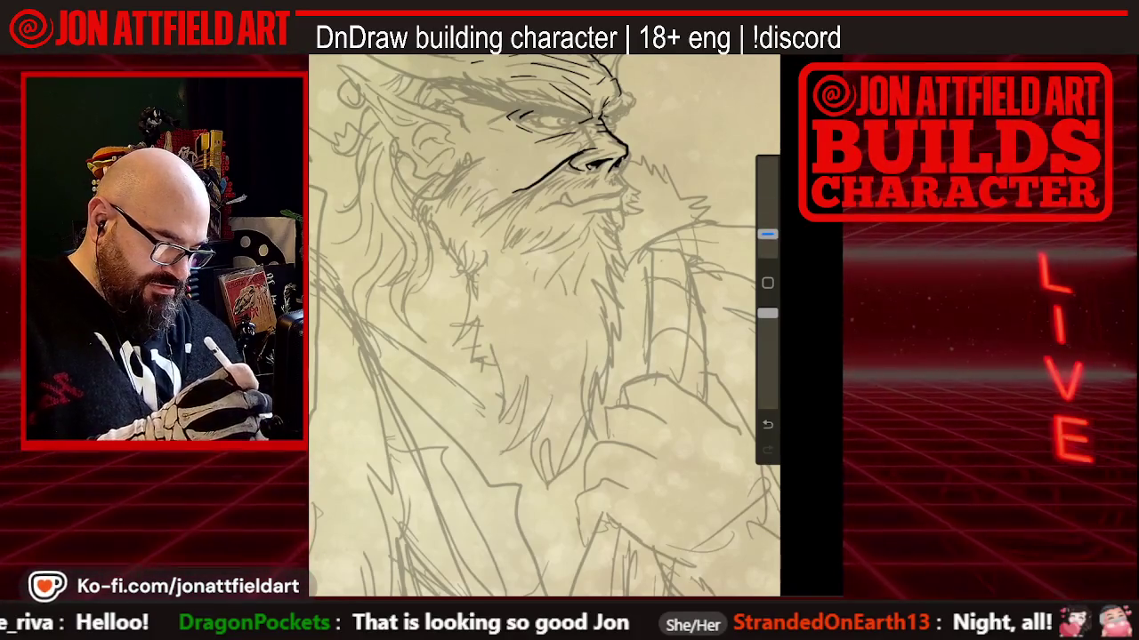
Zoom in on the face and ink the bushy eyebrow with short strokes extending left
scroll(544, 325, "down", 2)
scroll(545, 325, "down", 2)
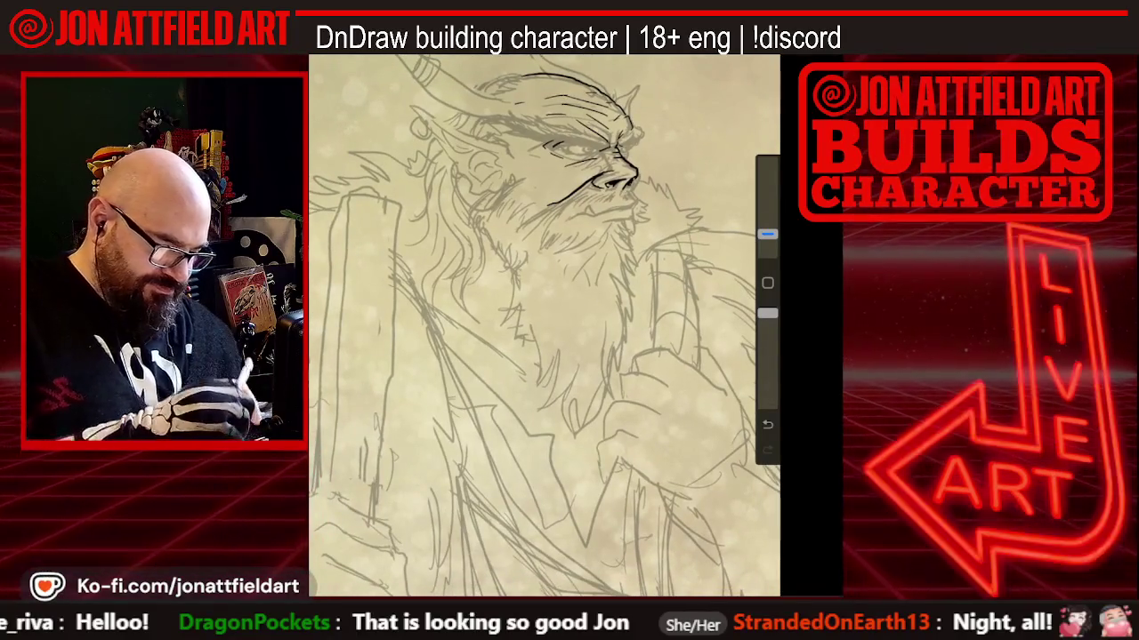
scroll(578, 267, "up", 3)
scroll(579, 267, "up", 1)
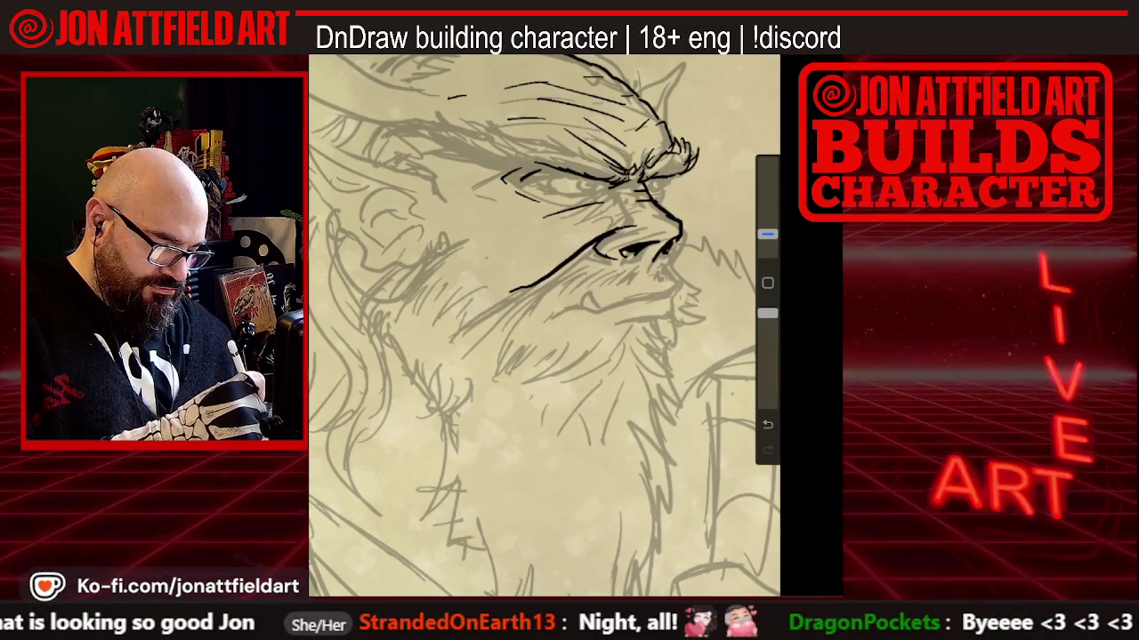
left_click_drag(592, 157, 613, 165)
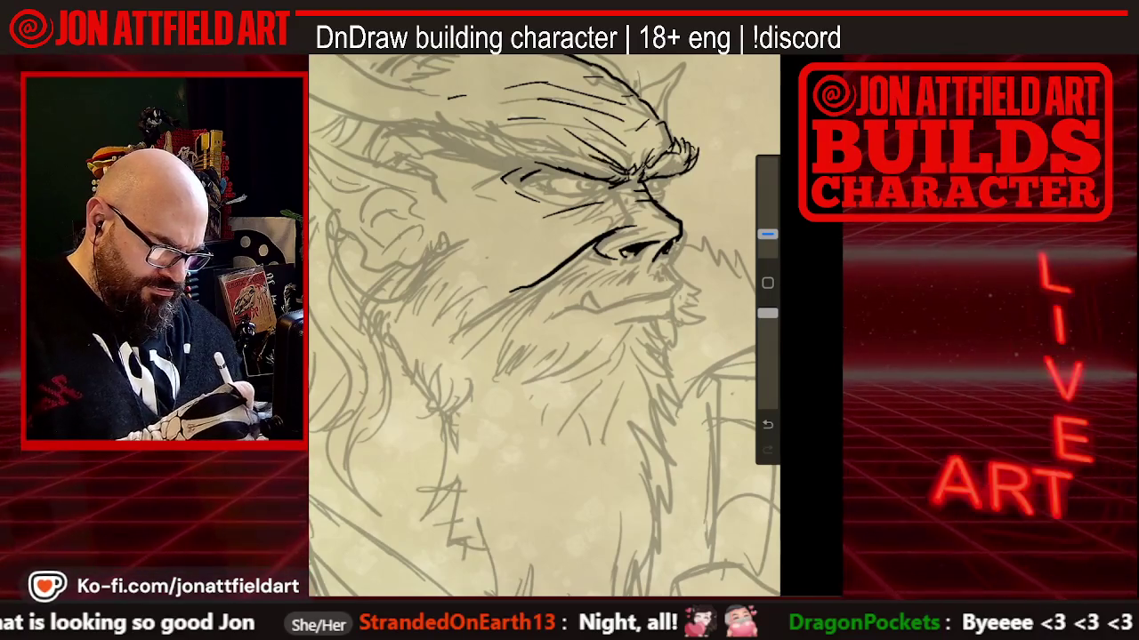
left_click_drag(555, 139, 601, 160)
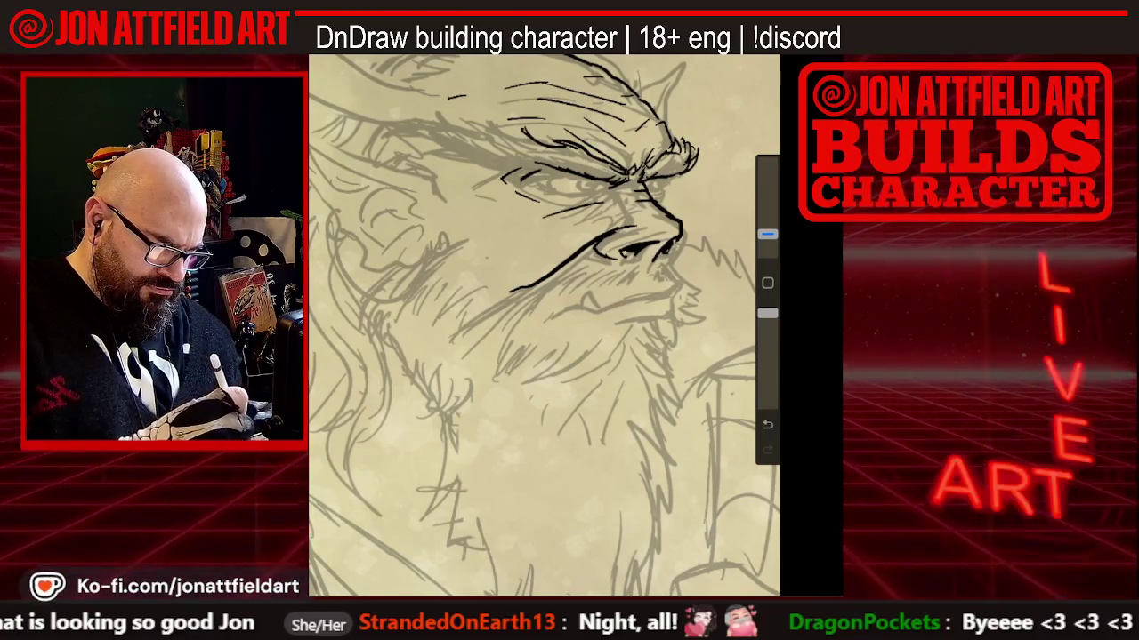
left_click_drag(520, 140, 504, 128)
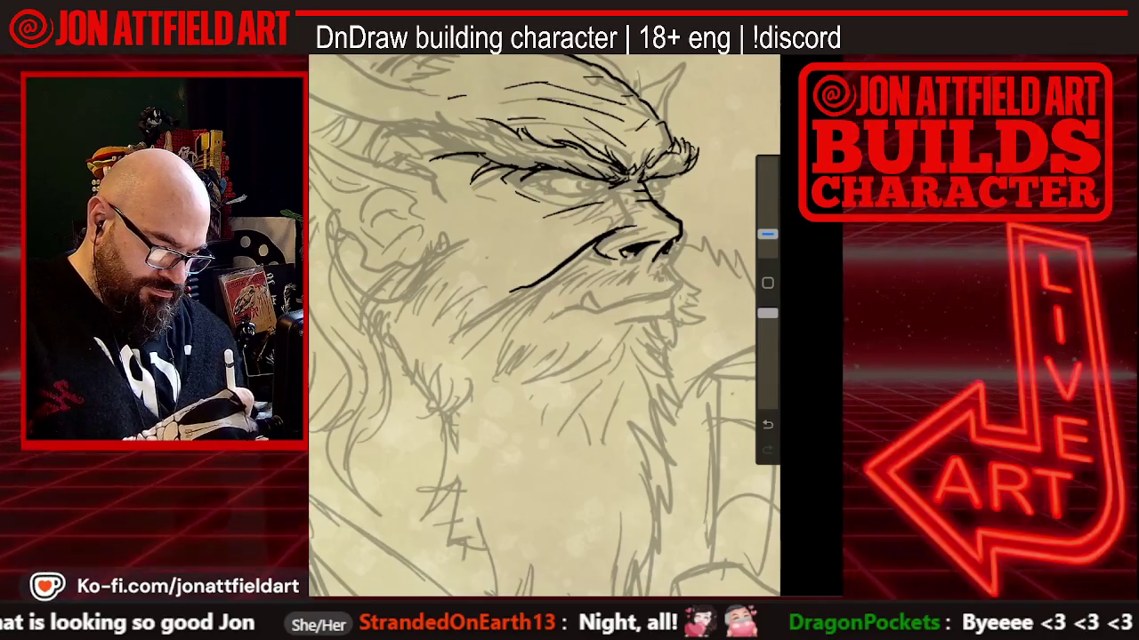
mouse_move(471, 136)
left_mouse_down()
mouse_move(426, 141)
mouse_move(398, 127)
mouse_move(452, 104)
mouse_move(487, 130)
left_mouse_up()
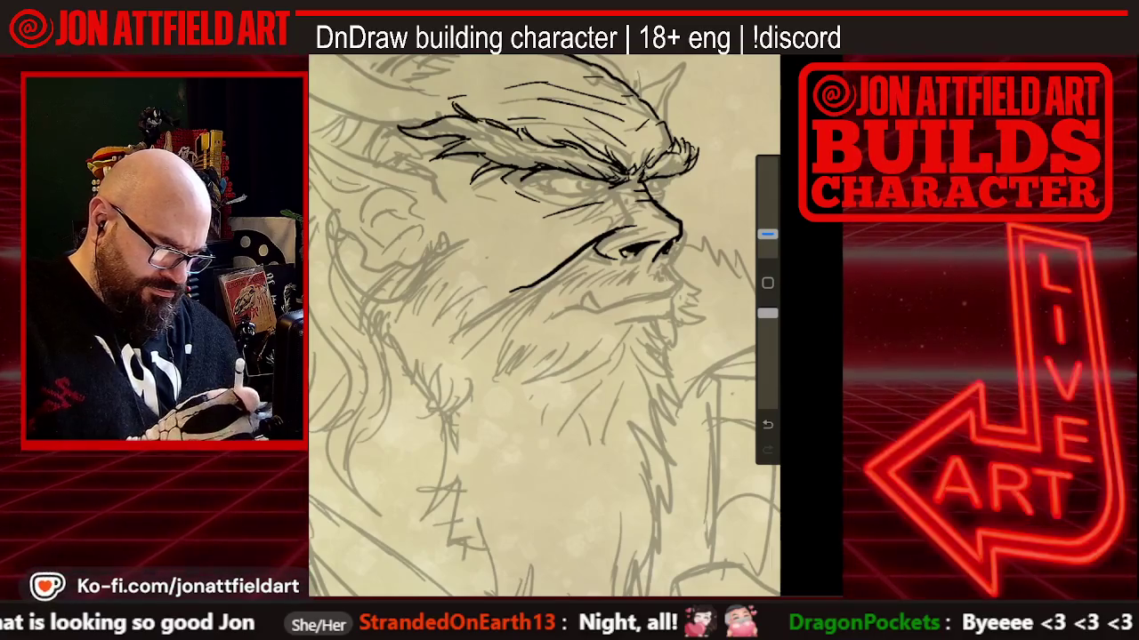
scroll(544, 325, "down", 3)
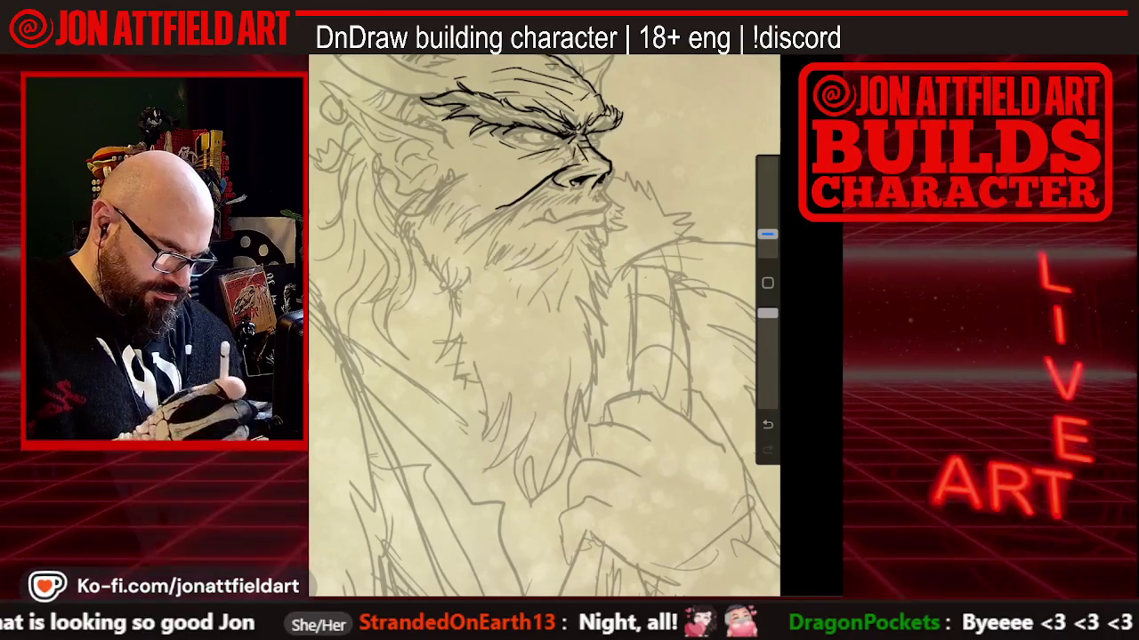
left_click_drag(544, 326, 540, 325)
scroll(545, 326, "up", 2)
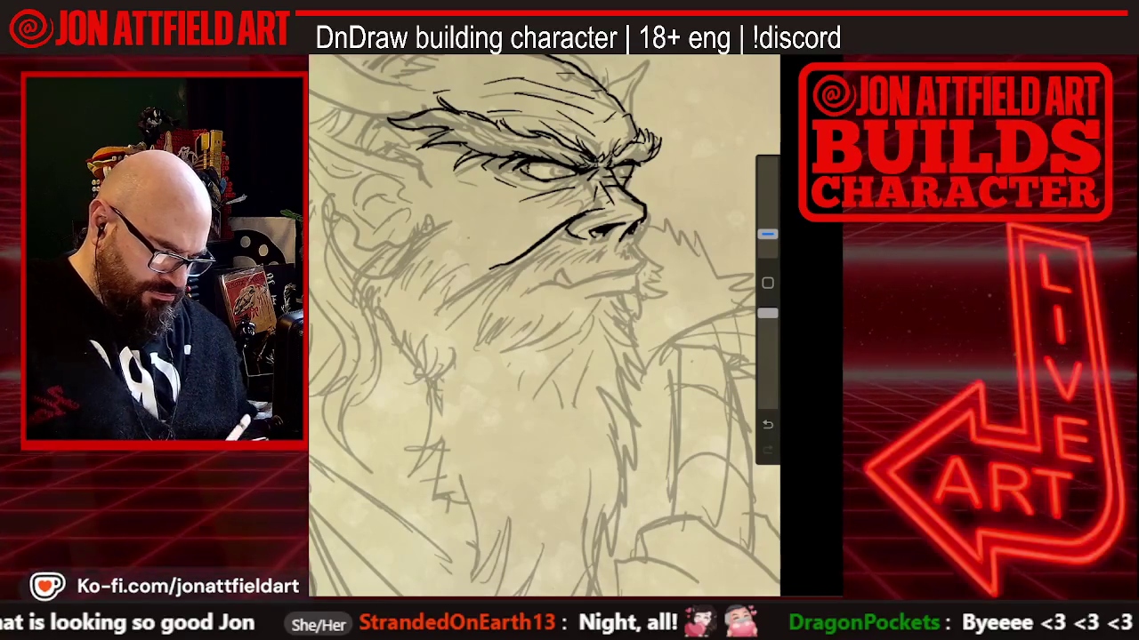
scroll(544, 326, "down", 3)
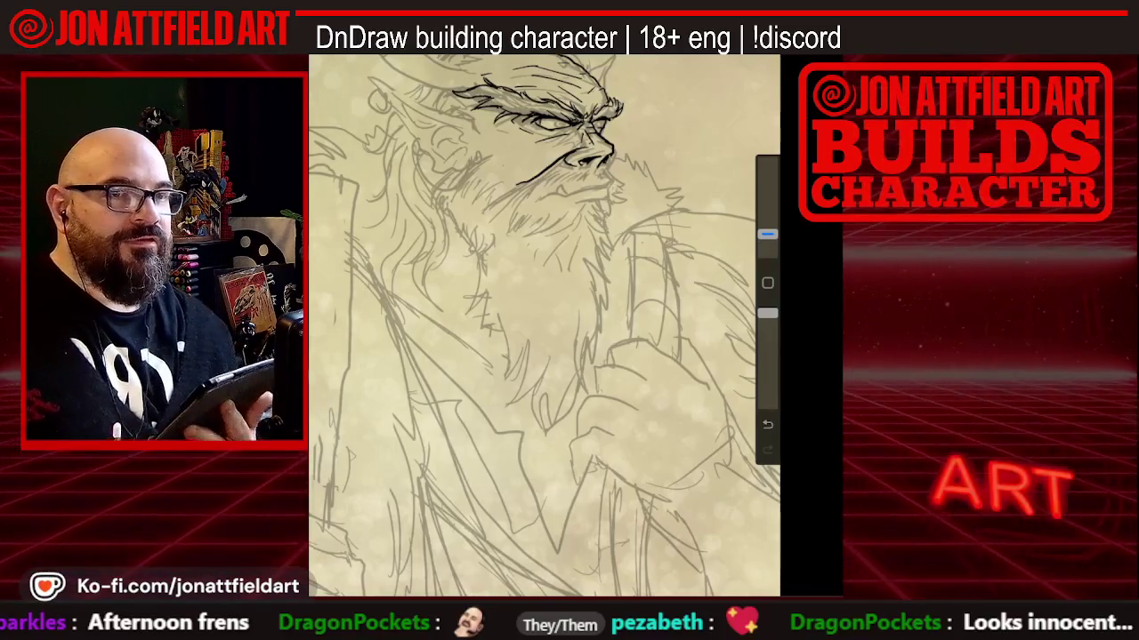
Lengthen the ink line along the horn and ink a bolder mouth line under the nose
scroll(544, 326, "up", 3)
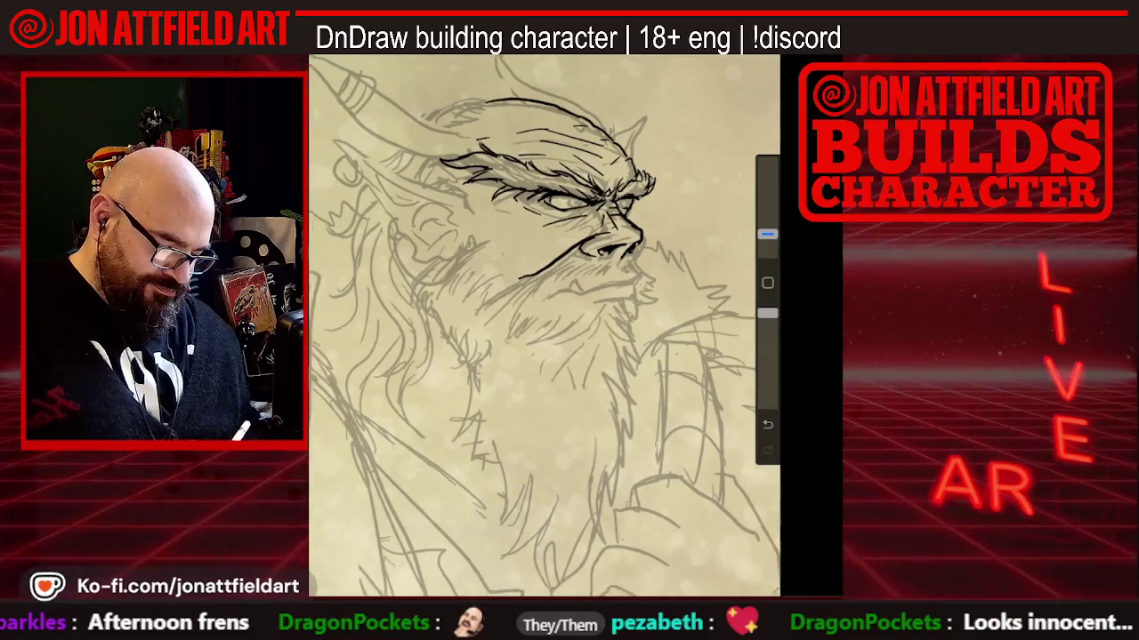
scroll(545, 326, "down", 2)
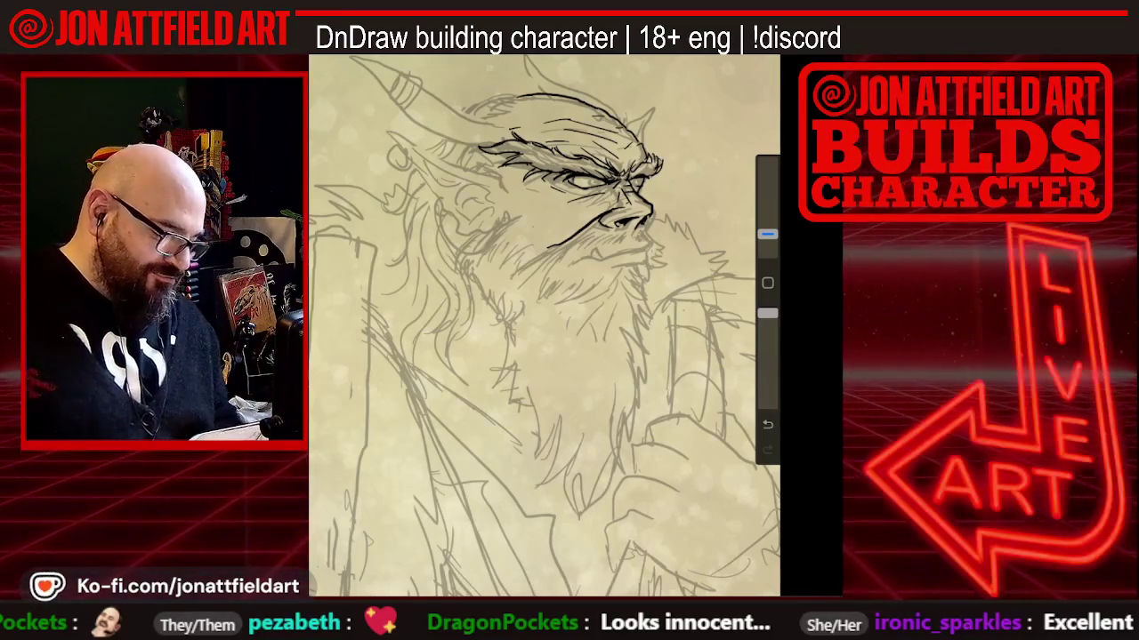
scroll(544, 326, "down", 2)
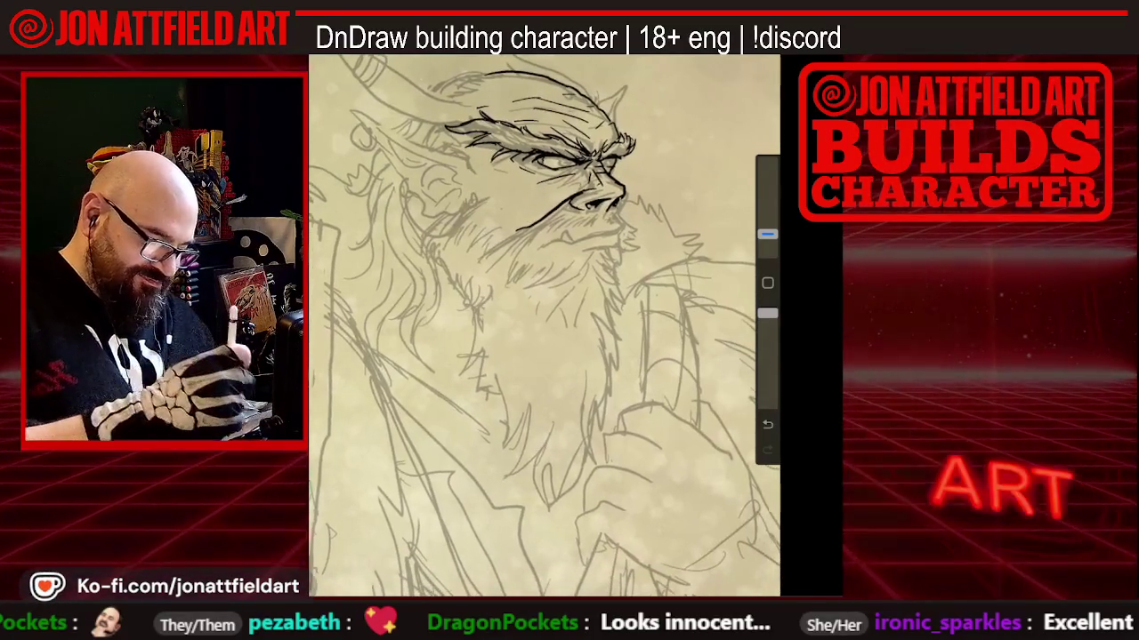
left_click_drag(391, 66, 422, 85)
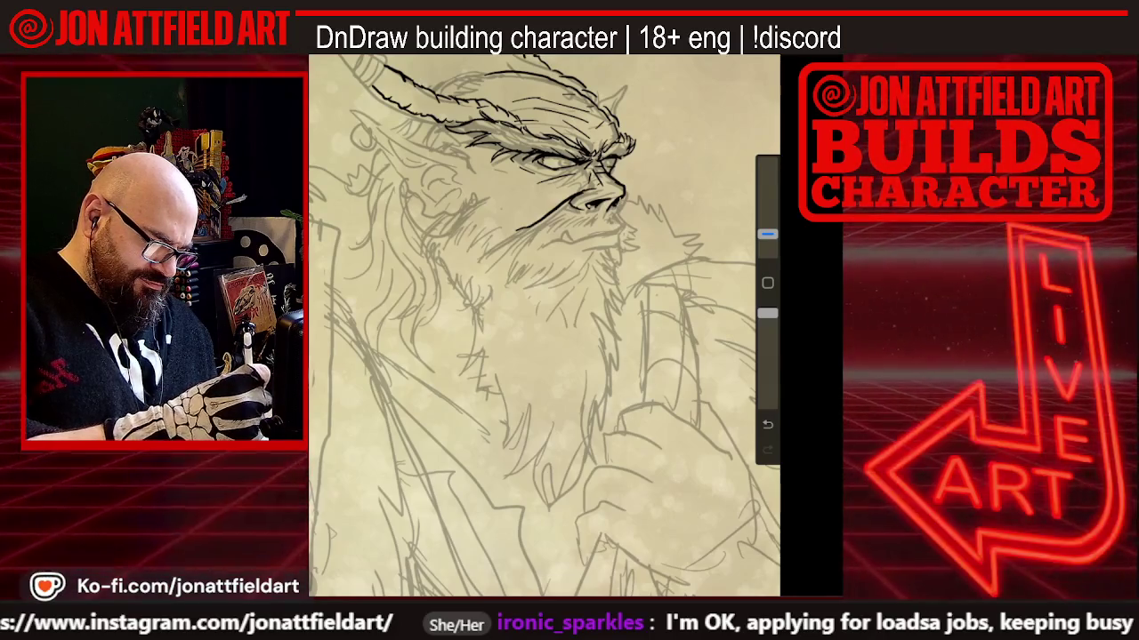
scroll(544, 325, "down", 3)
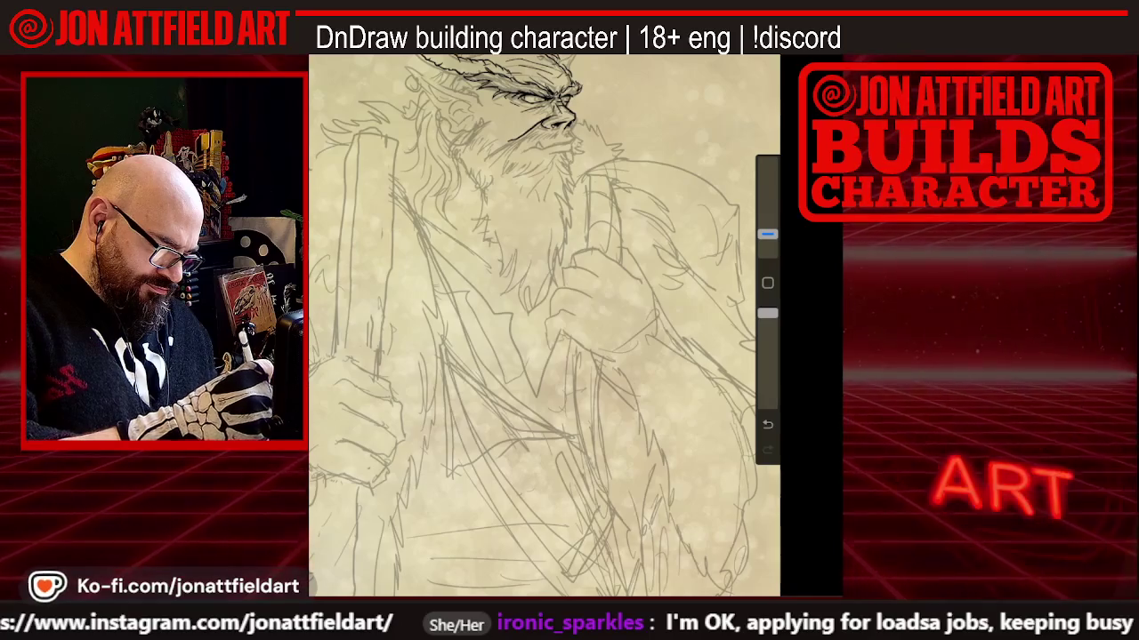
scroll(544, 325, "up", 3)
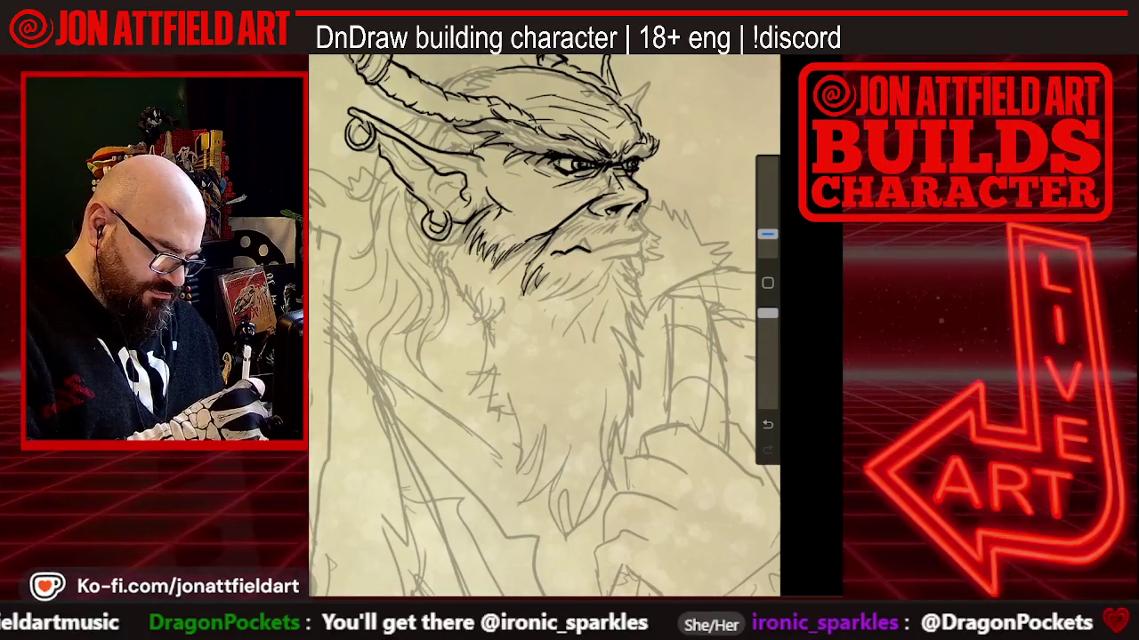
left_click_drag(600, 259, 643, 244)
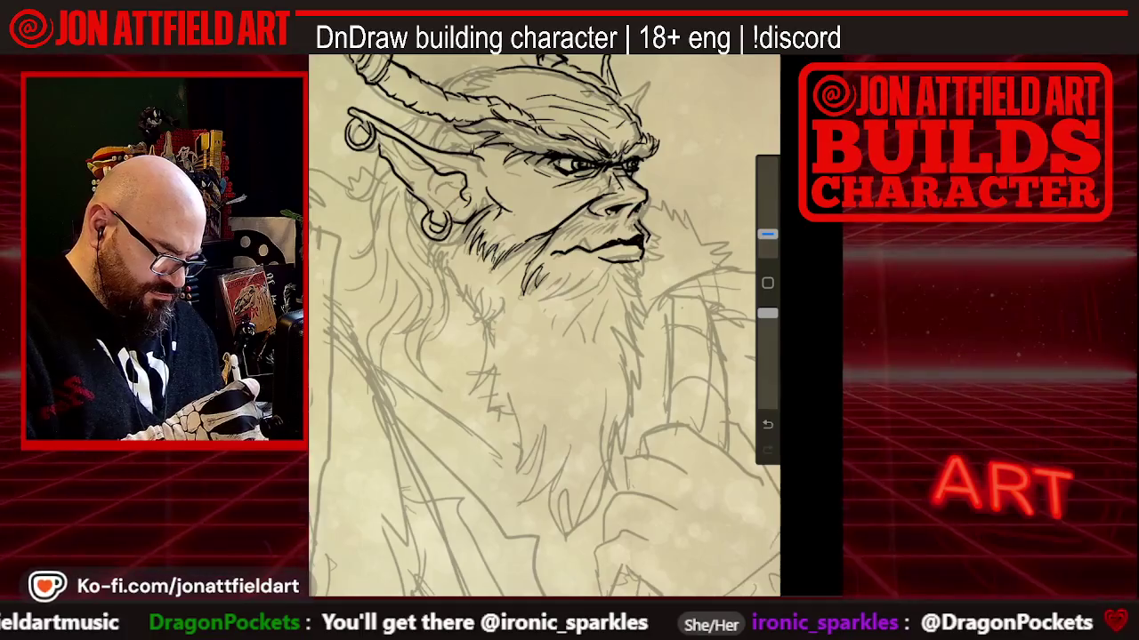